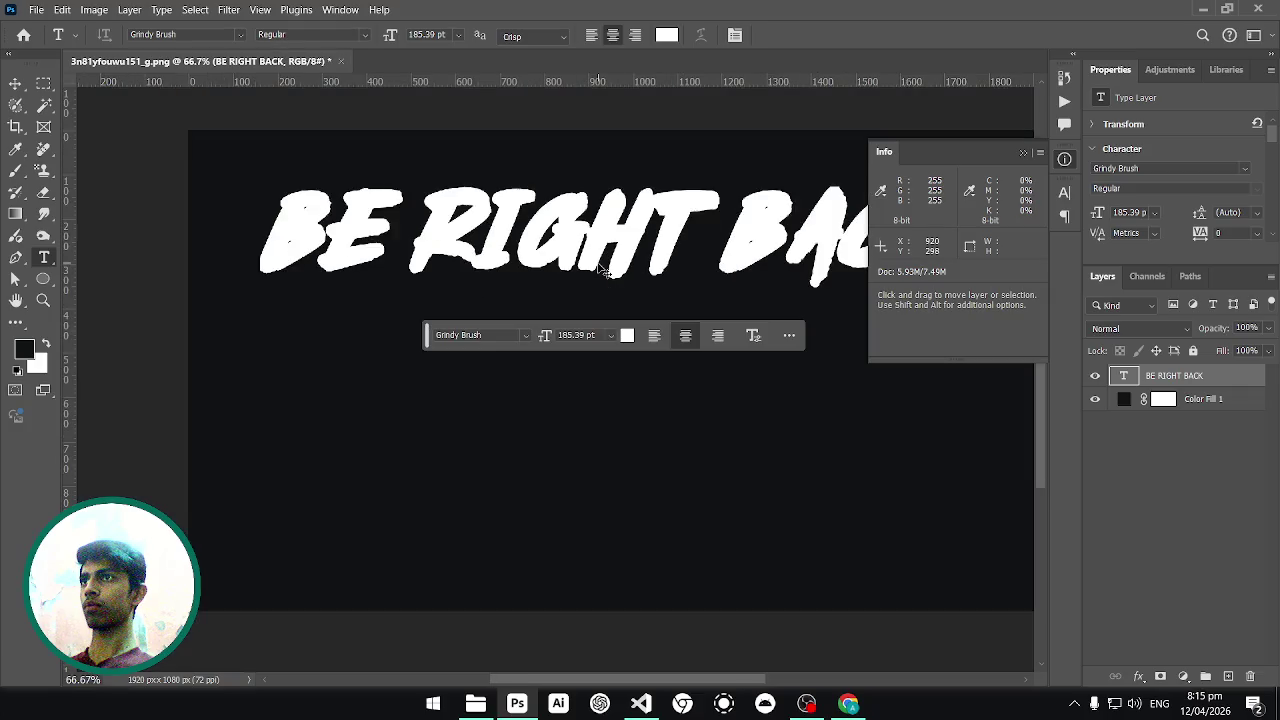
Apply the Ganker Storm font to the BE RIGHT BACK title.
key(ctrl+plus)
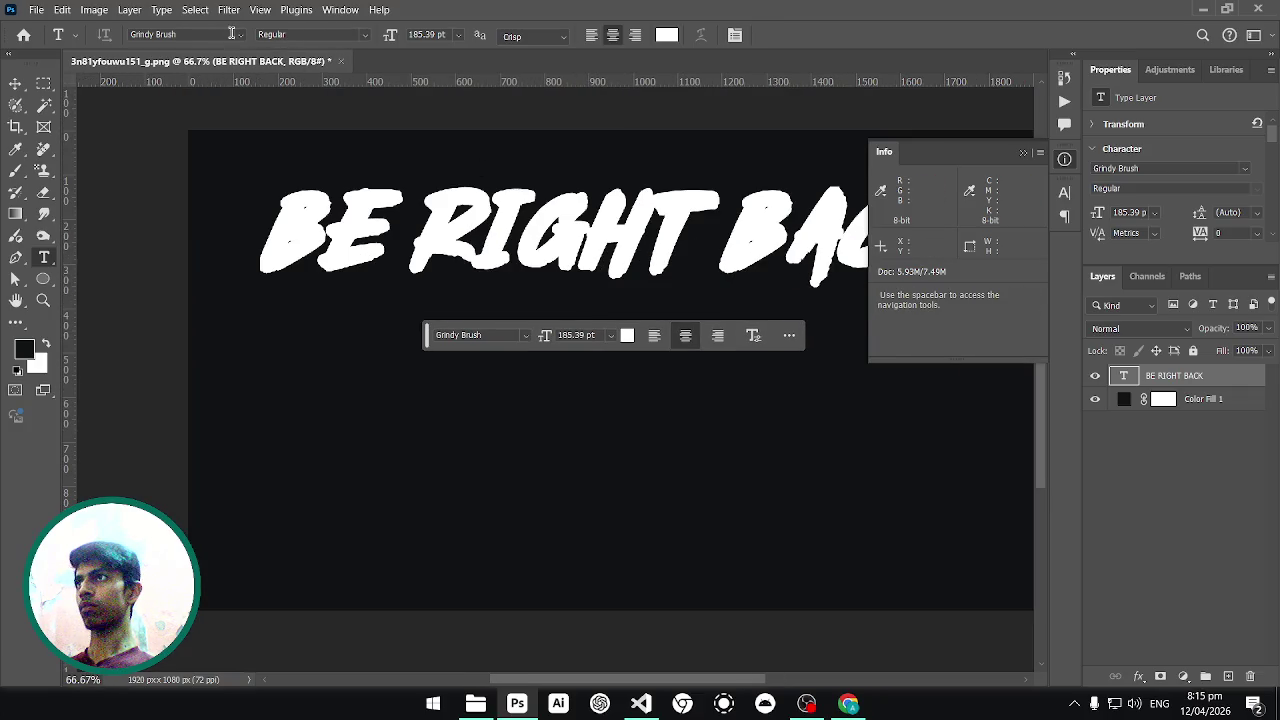
click(238, 35)
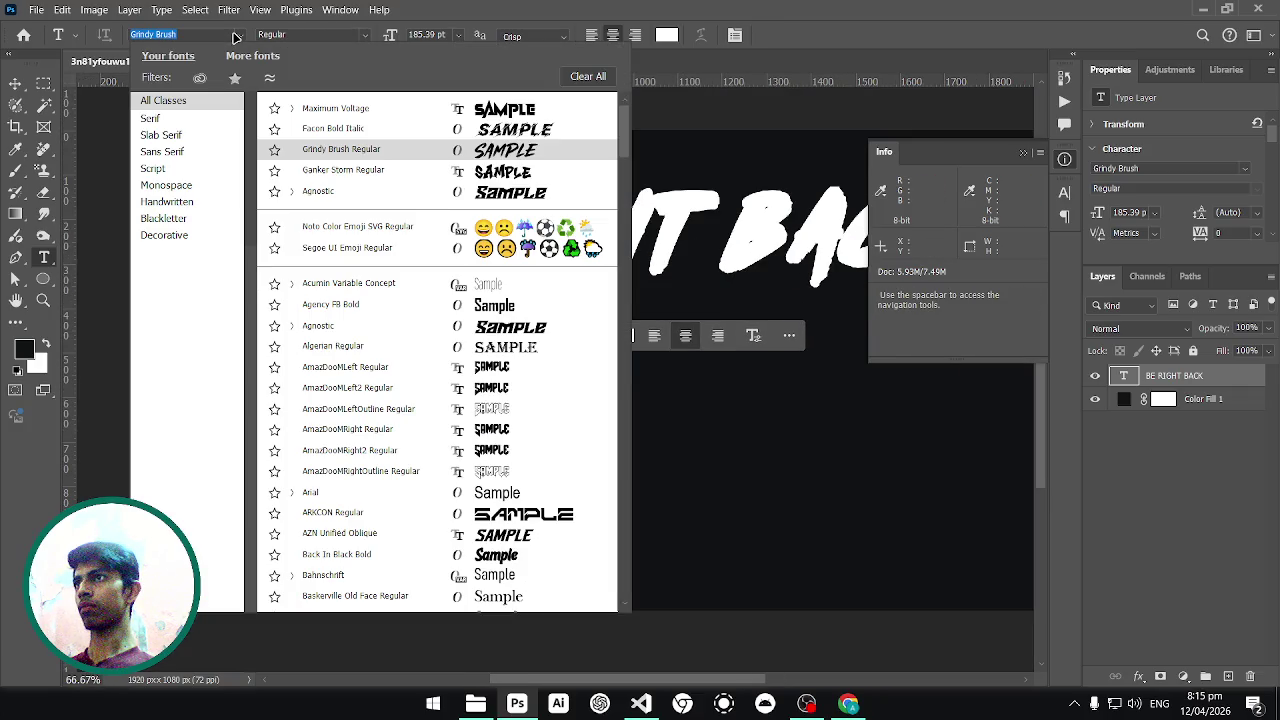
click(428, 179)
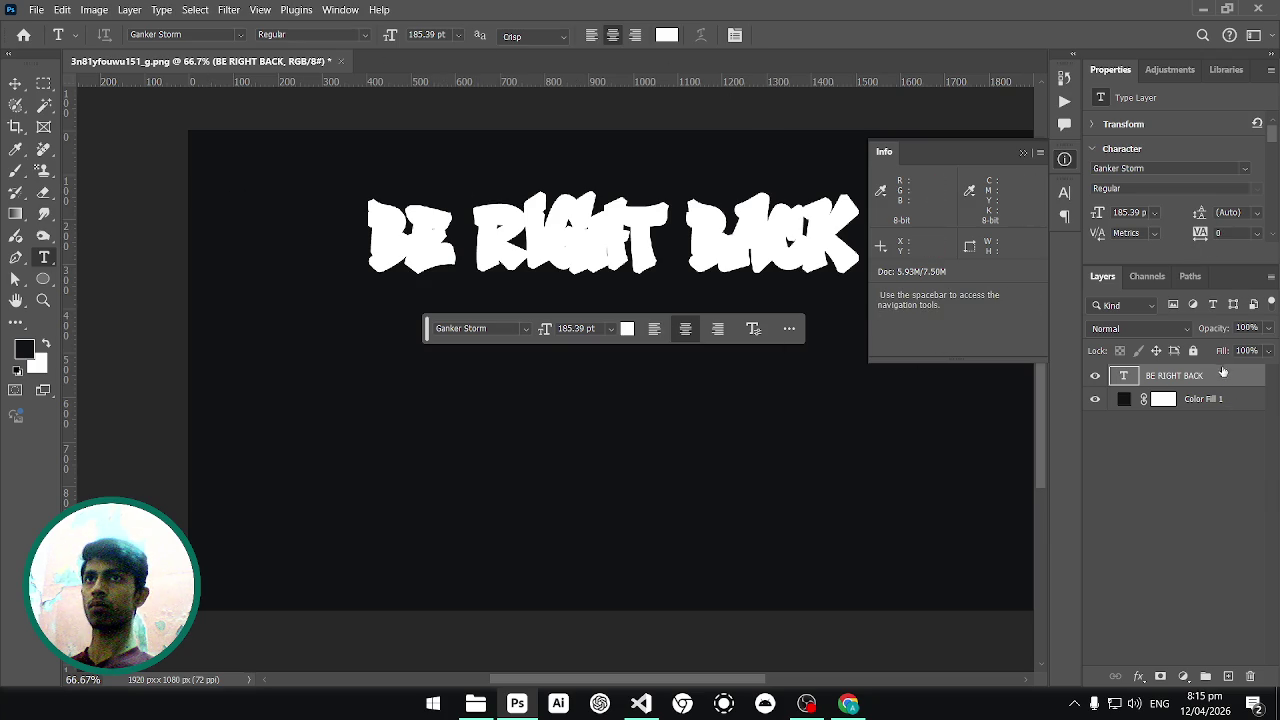
drag(676, 243, 830, 359)
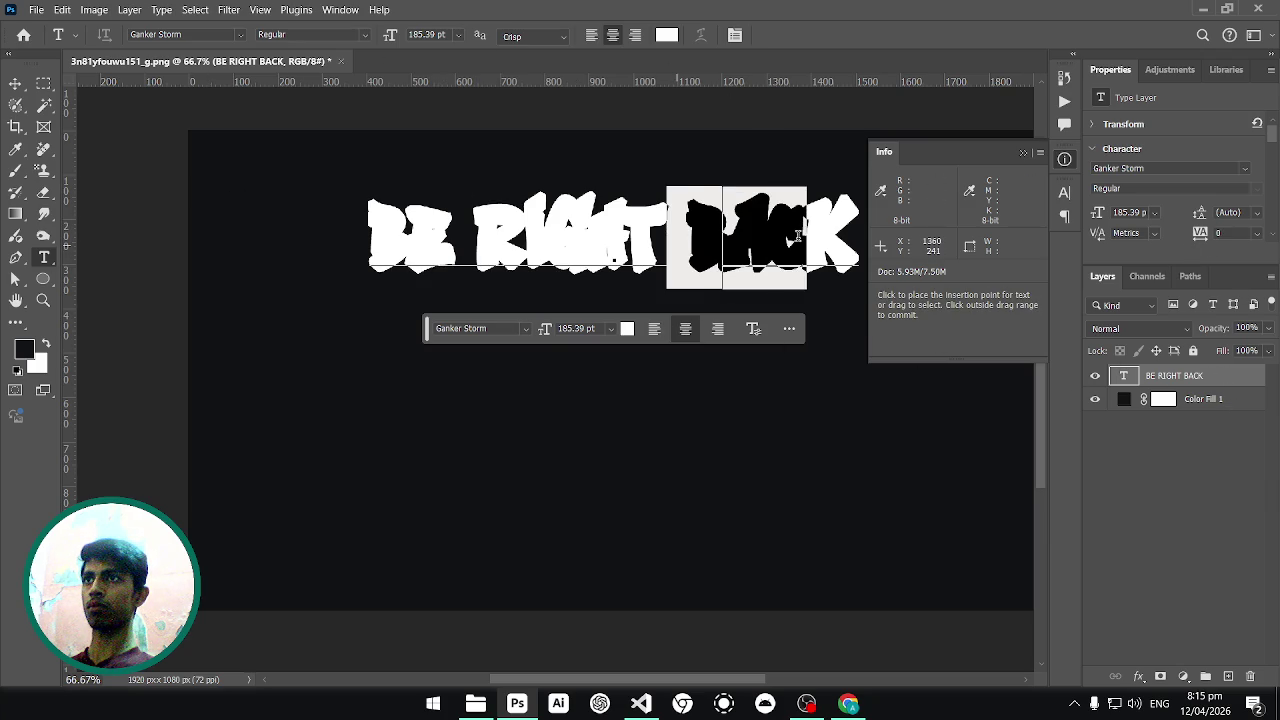
click(843, 368)
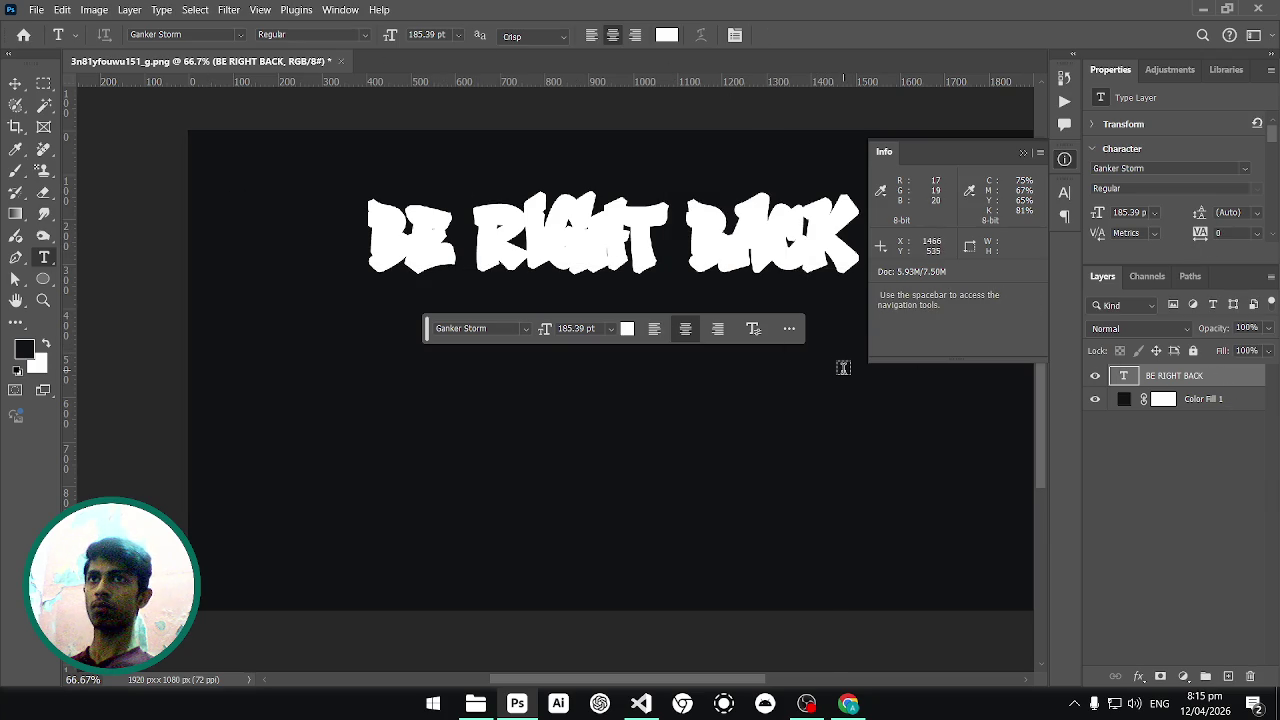
Start a new Lorem Ipsum text line below the title.
key(ctrl+minus)
key(ctrl+minus)
key(ctrl+plus)
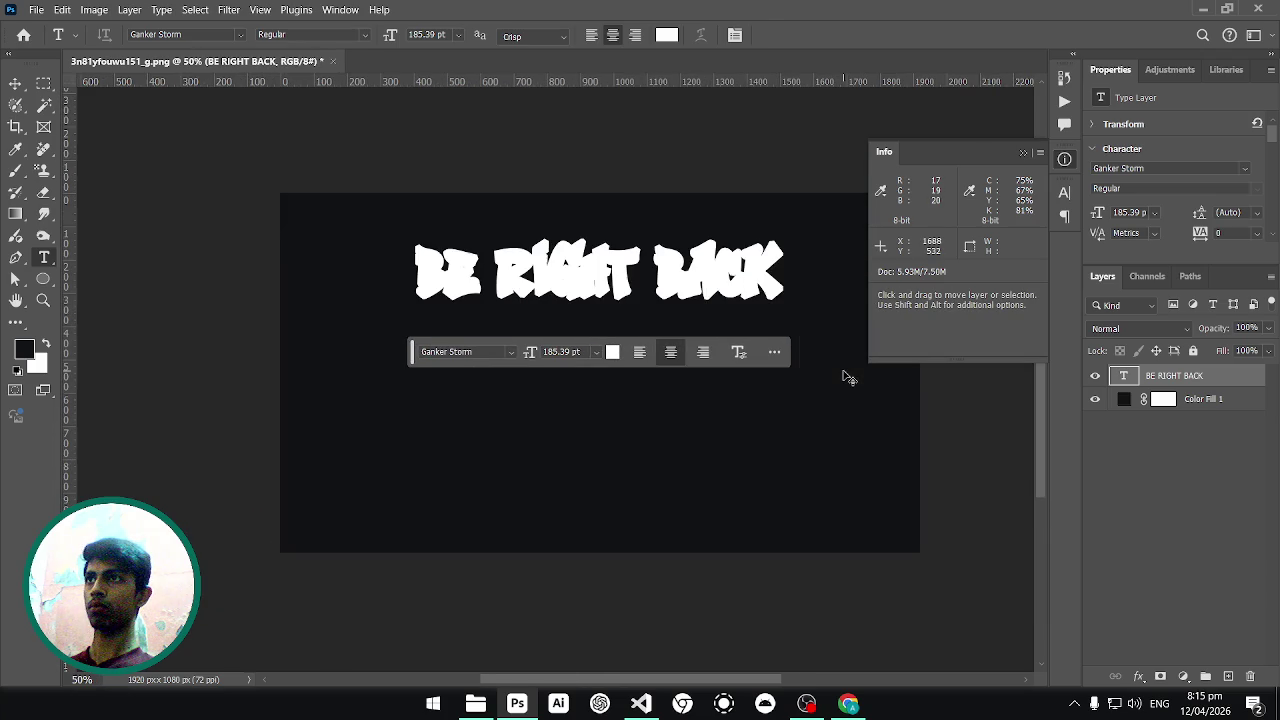
click(632, 482)
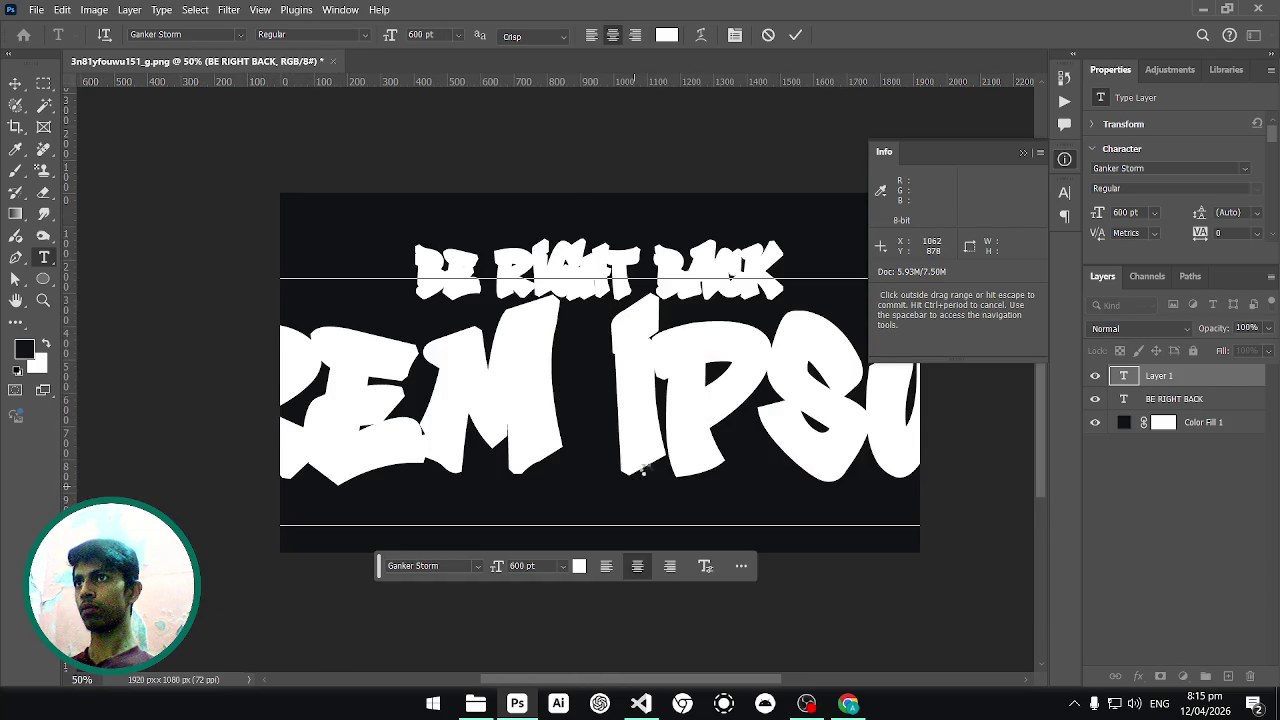
Commit the Lorem Ipsum line and scale it down to about 35% (211.31 pt).
key(ctrl+Return)
key(ctrl+t)
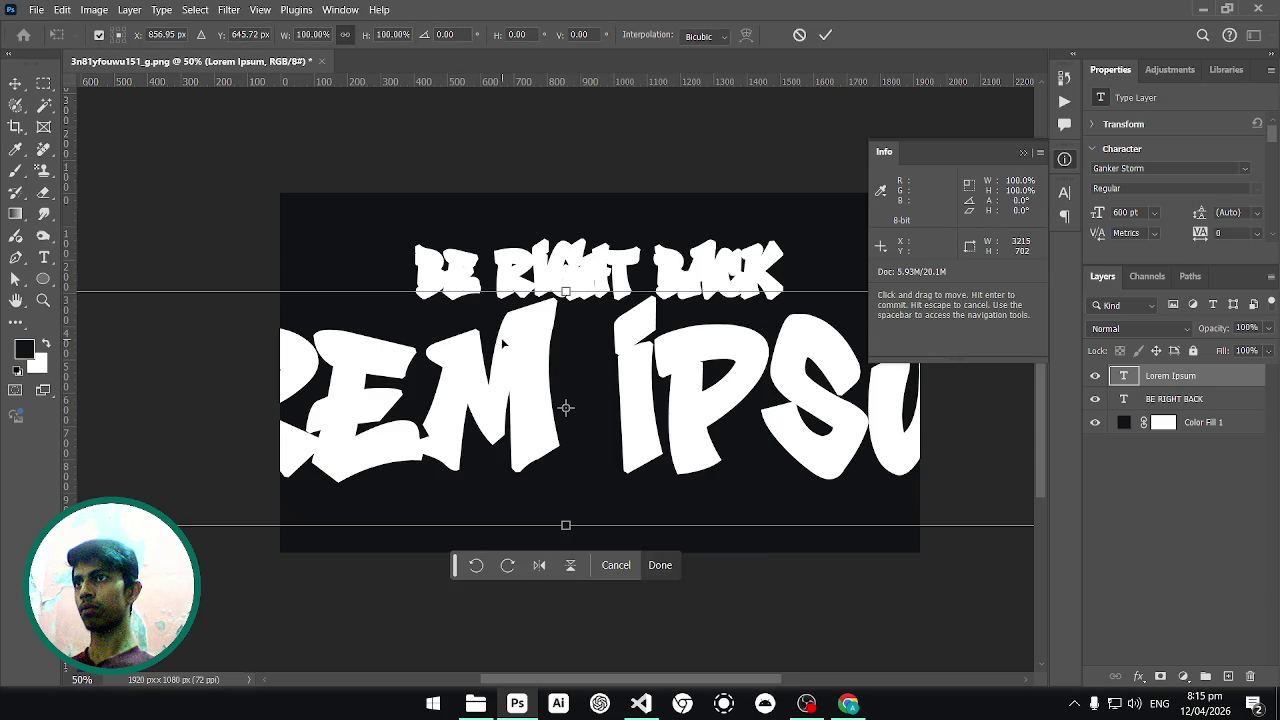
key(ctrl+minus)
key(ctrl+minus)
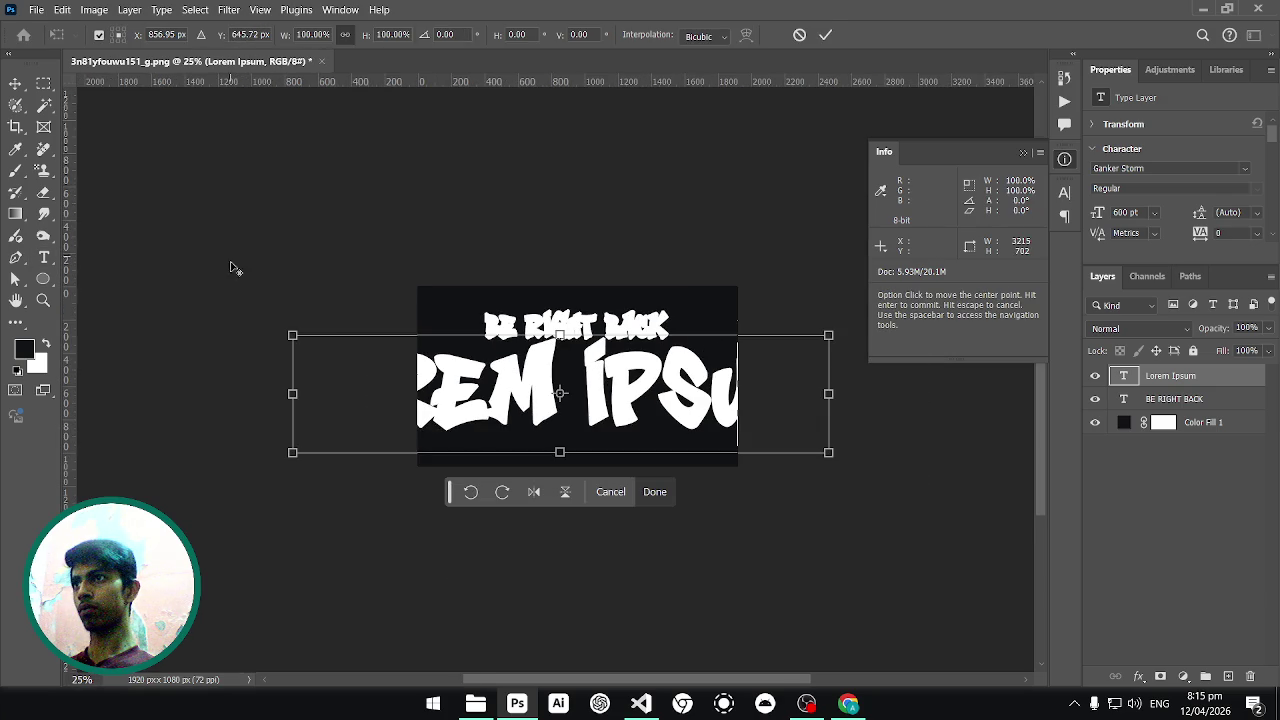
mouse_move(292, 335)
mouse_down()
mouse_move(493, 389)
mouse_move(374, 349)
mouse_move(420, 380)
mouse_move(465, 372)
mouse_up()
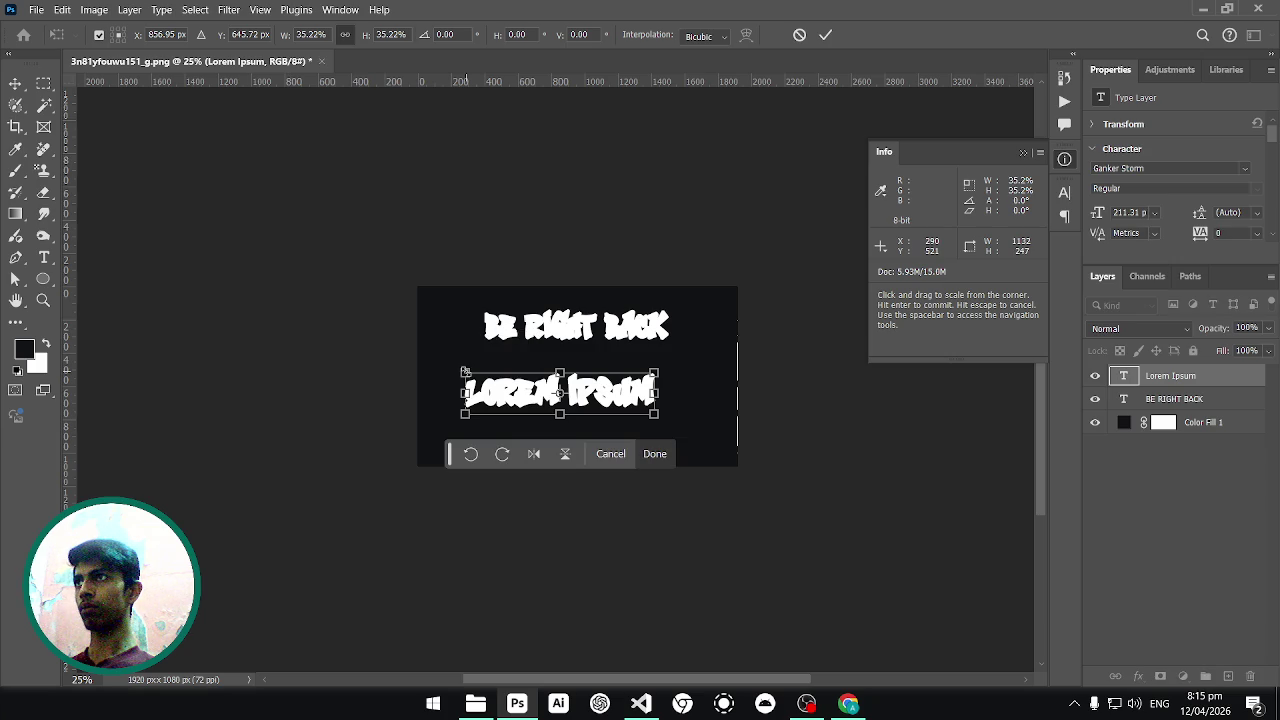
key(Return)
key(ctrl+plus)
key(ctrl+plus)
key(ctrl+plus)
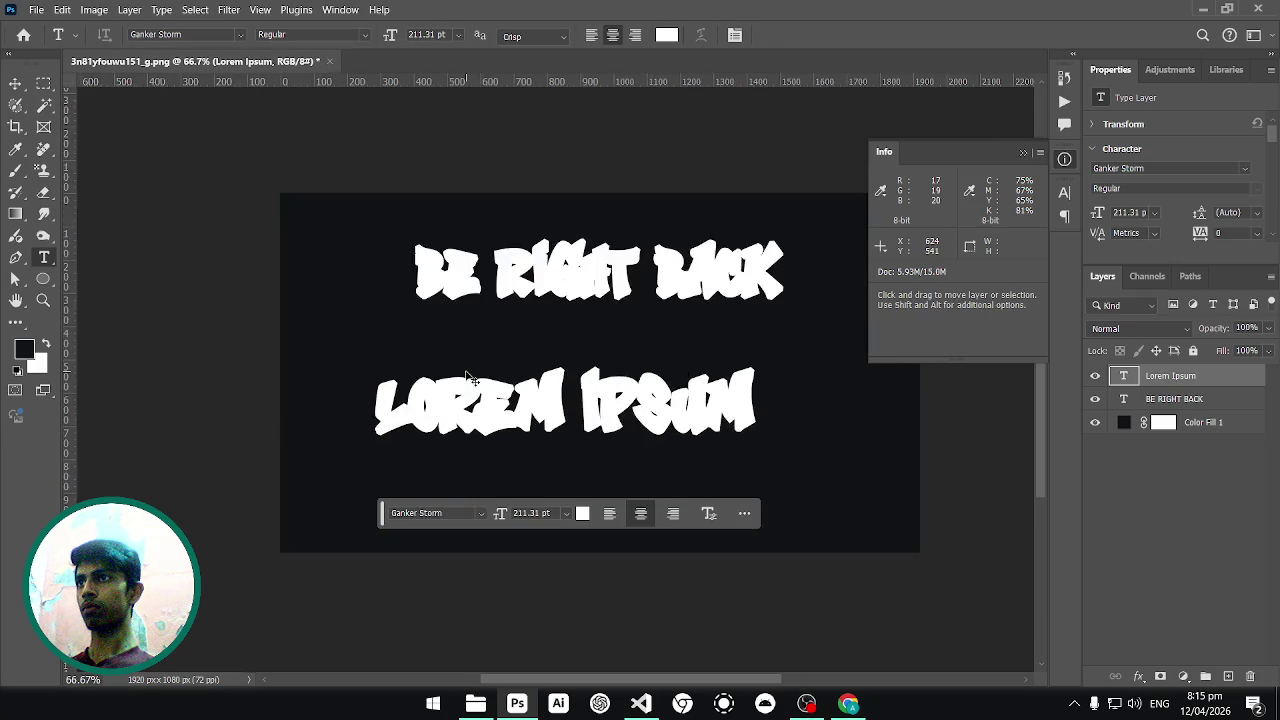
key(ctrl+minus)
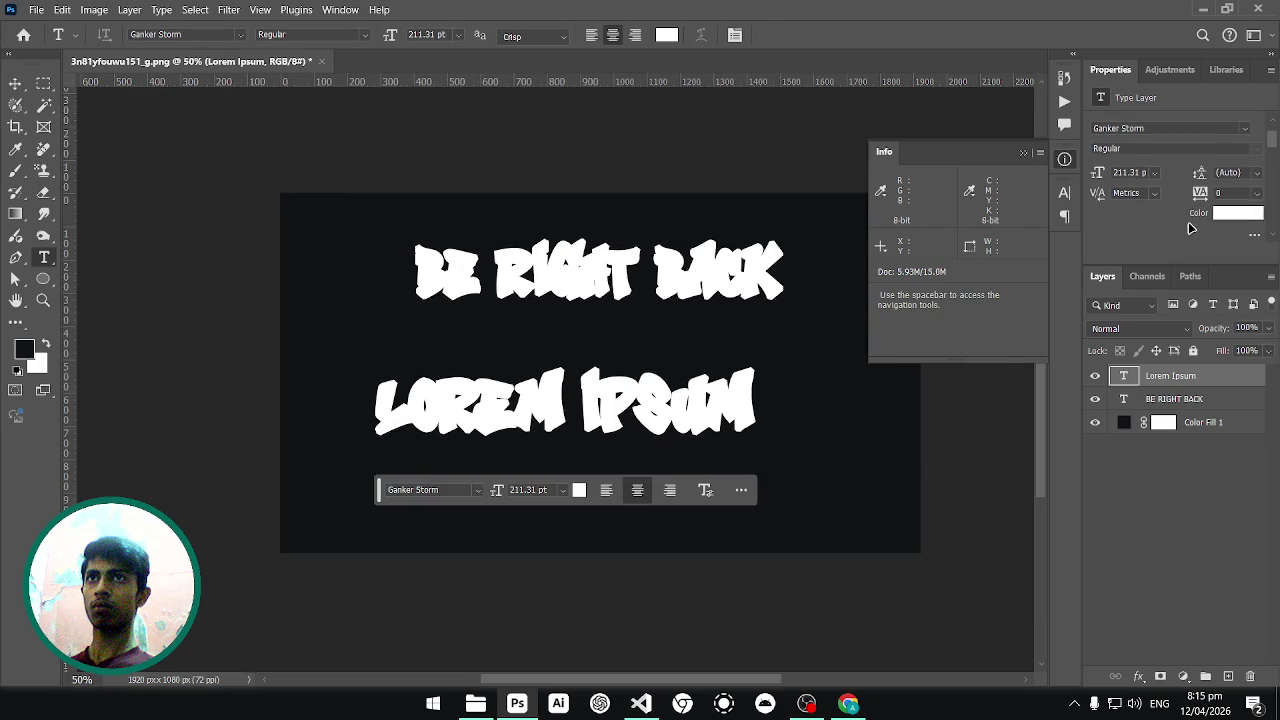
Try converting the Lorem Ipsum text to a shape and dismiss the faux bold error.
scroll(1190, 228, down, 2)
scroll(1220, 230, down, 1)
scroll(1220, 230, down, 1)
scroll(1212, 230, down, 1)
scroll(1212, 230, down, 1)
scroll(1210, 232, down, 1)
scroll(1210, 232, down, 1)
scroll(1210, 234, down, 1)
scroll(1206, 235, up, 1)
scroll(1204, 236, down, 1)
scroll(1204, 236, down, 1)
scroll(1203, 235, up, 1)
click(1158, 226)
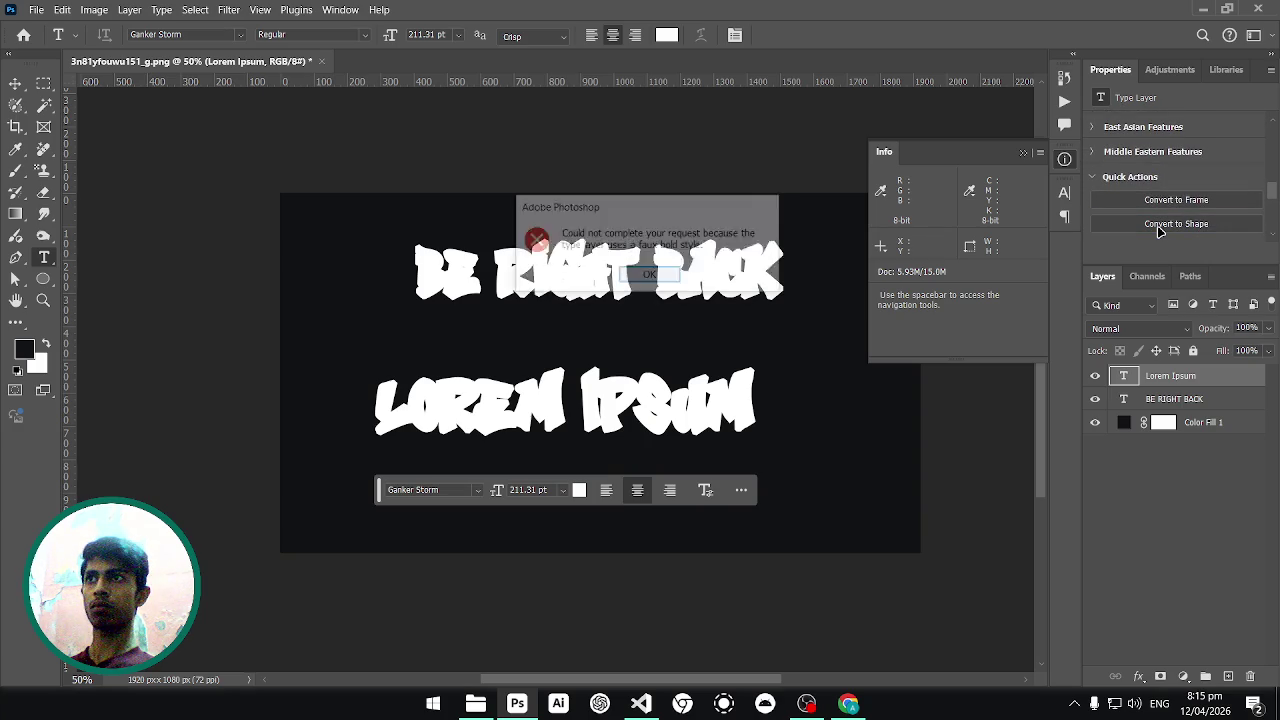
click(655, 279)
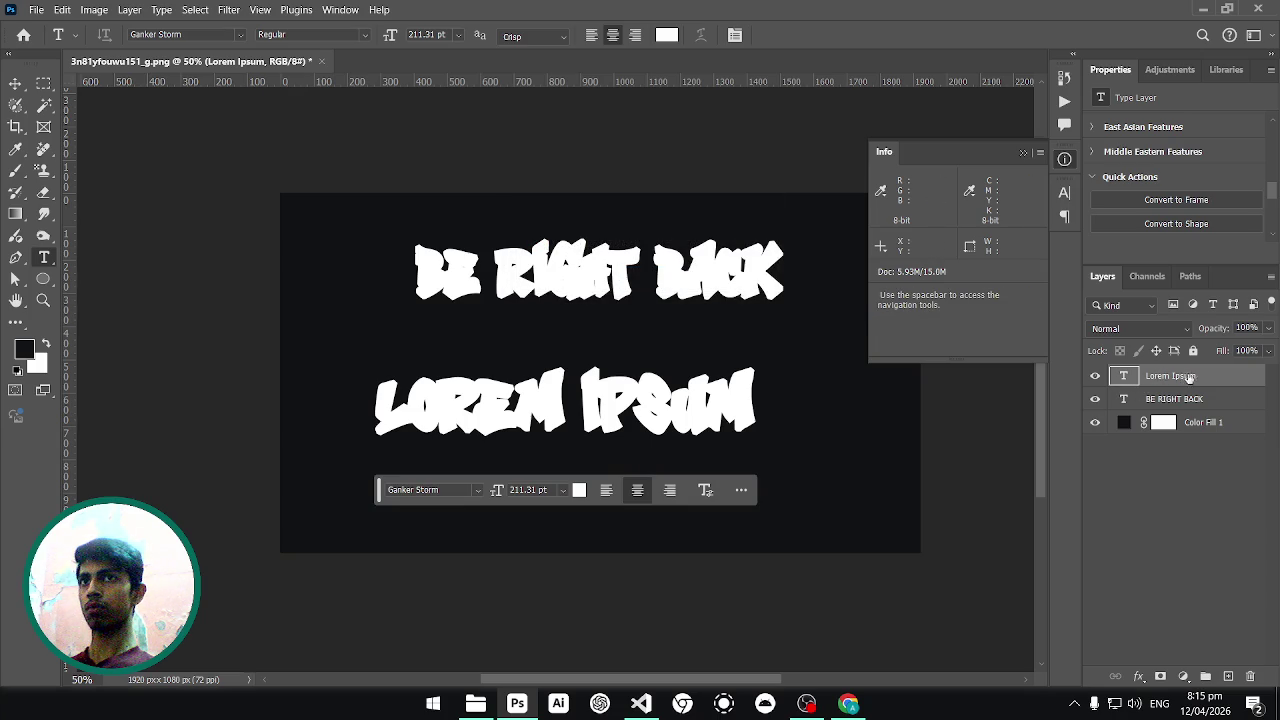
Load the Lorem Ipsum letters as a selection from the layer thumbnail.
right_click(1186, 376)
click(1208, 378)
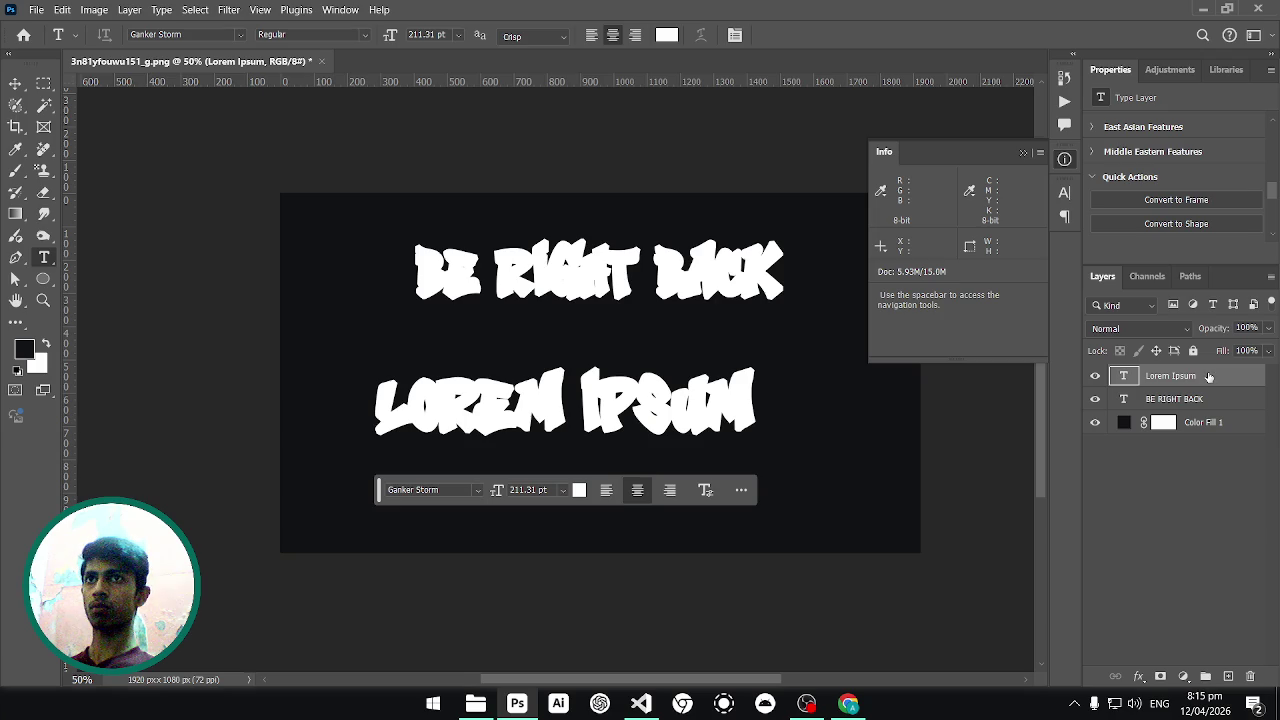
ctrl+click(1124, 377)
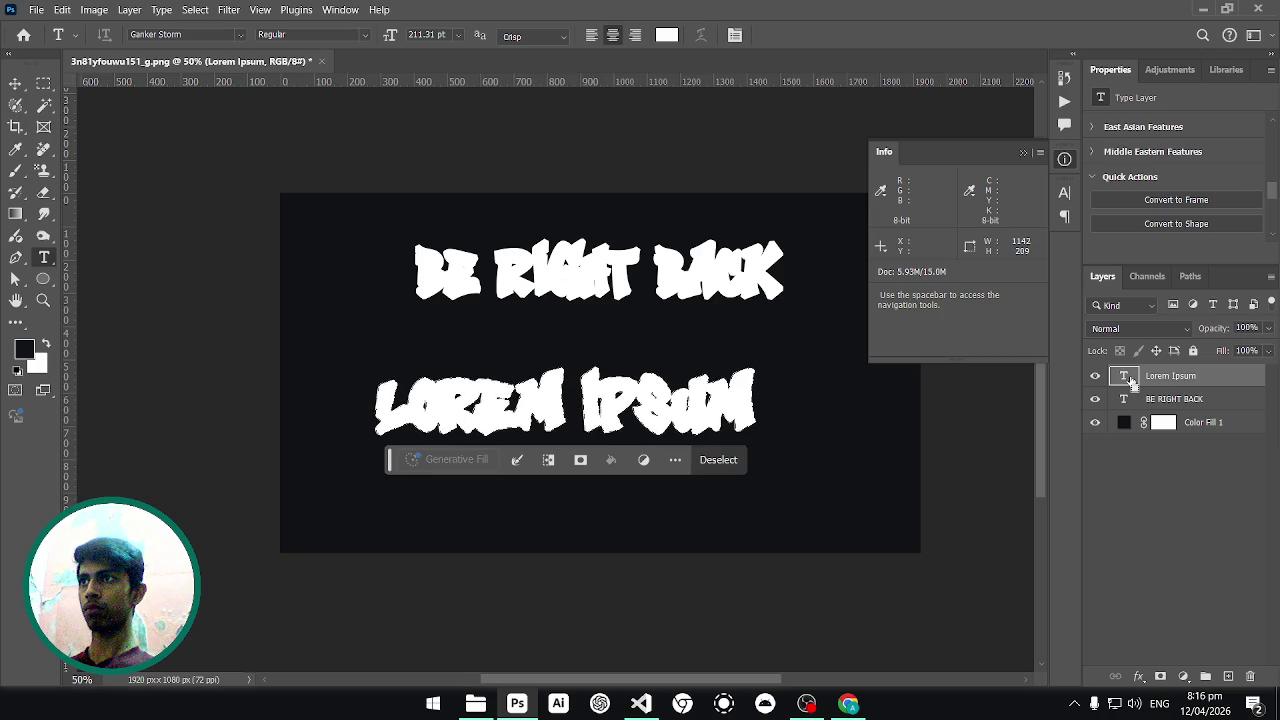
key(Return)
Try None, Windows LCD and Windows anti-aliasing, then settle on Sharp.
key(ctrl+plus)
key(ctrl+Return)
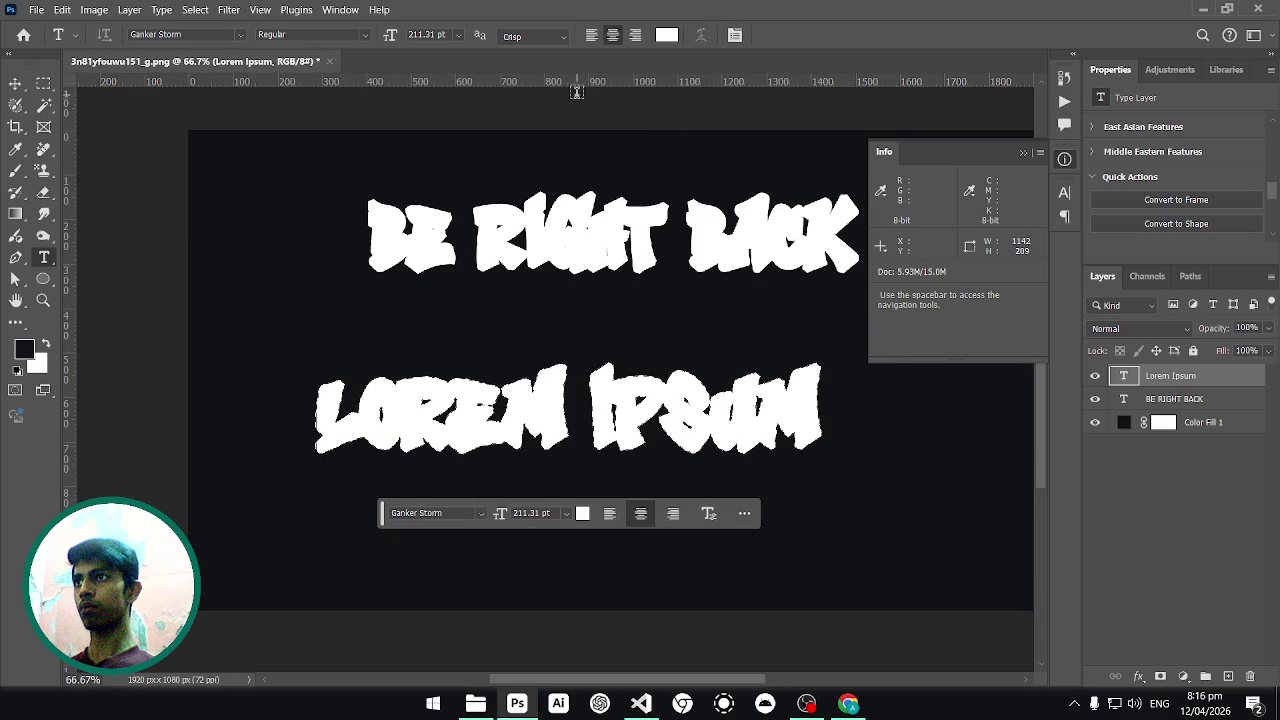
click(556, 38)
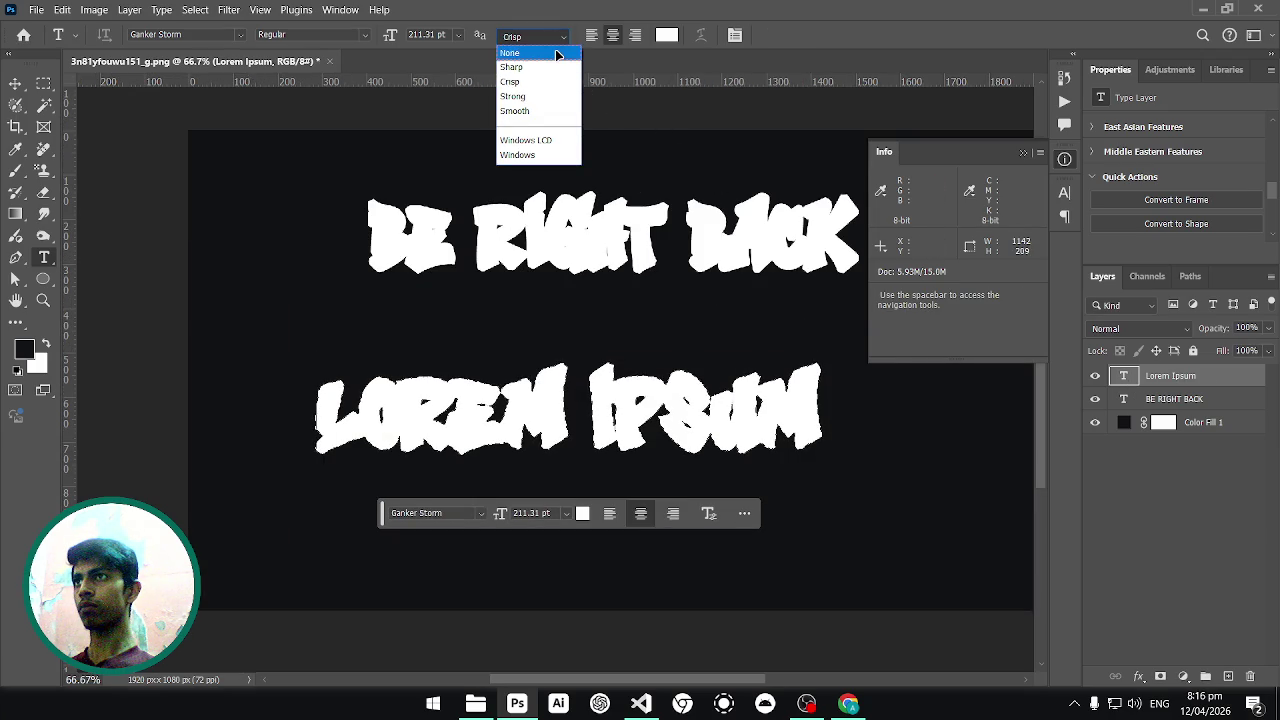
click(560, 52)
click(558, 38)
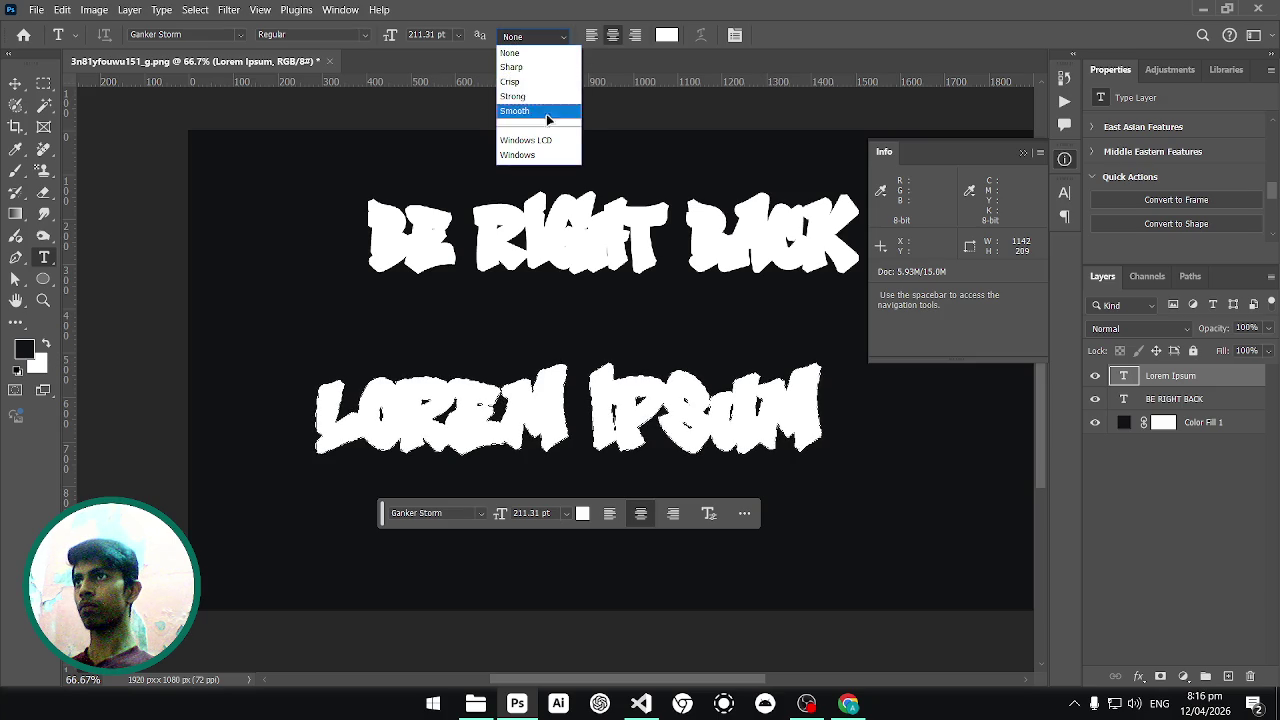
click(558, 112)
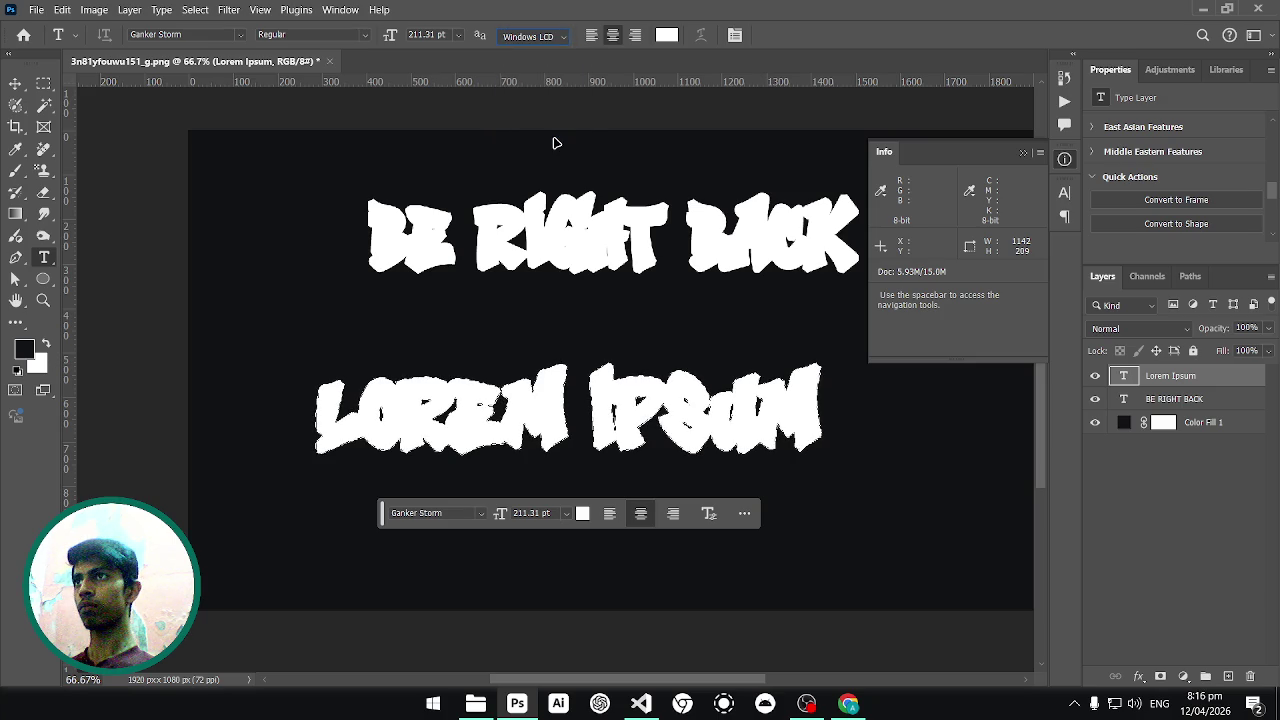
click(550, 36)
click(562, 140)
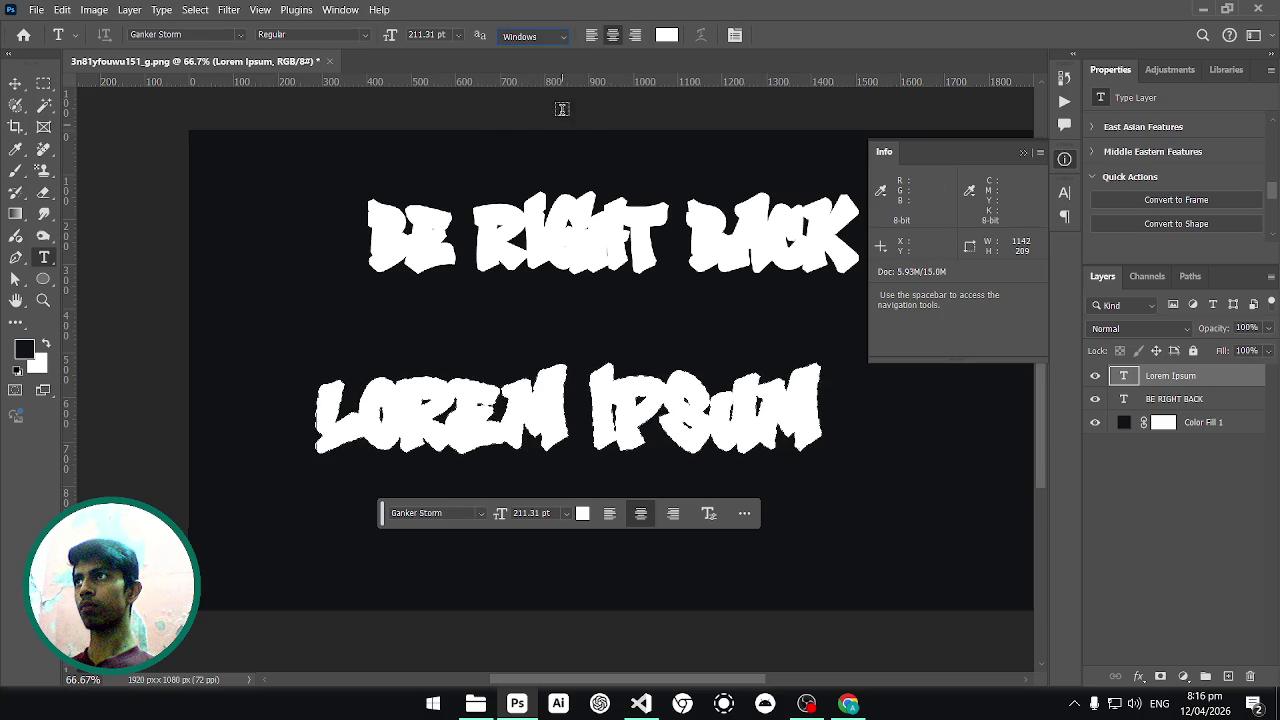
click(550, 37)
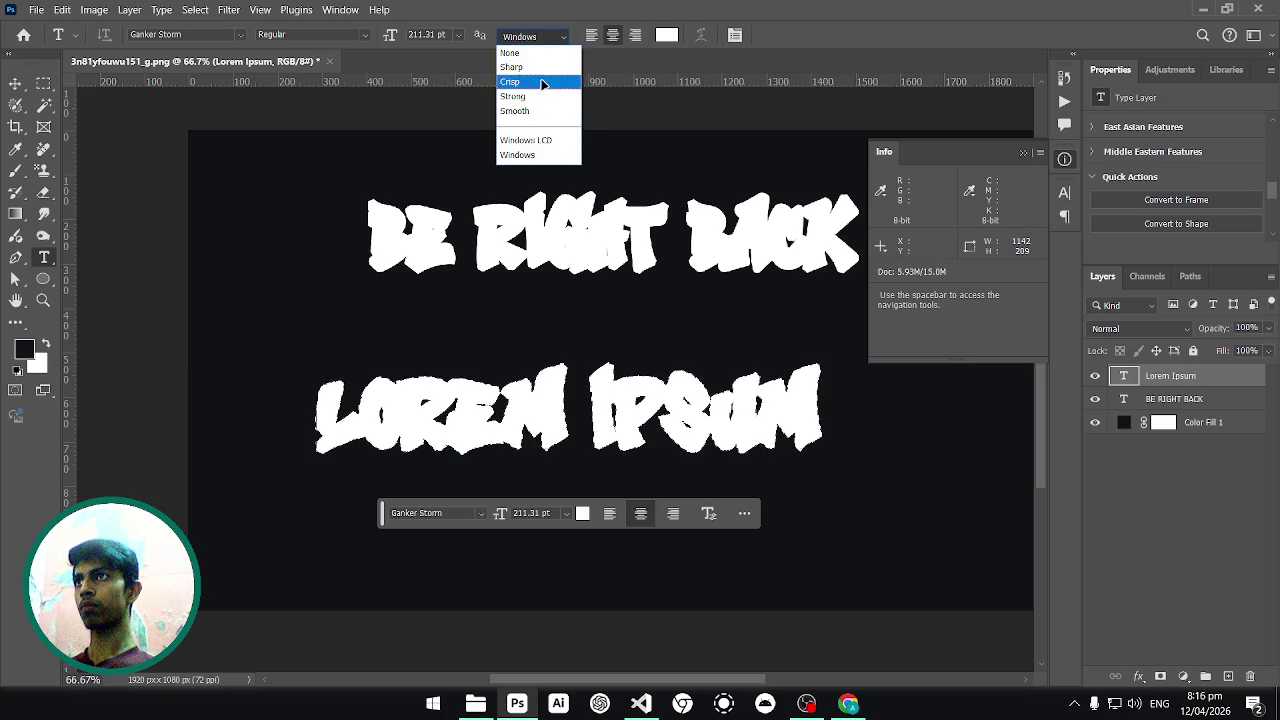
click(543, 67)
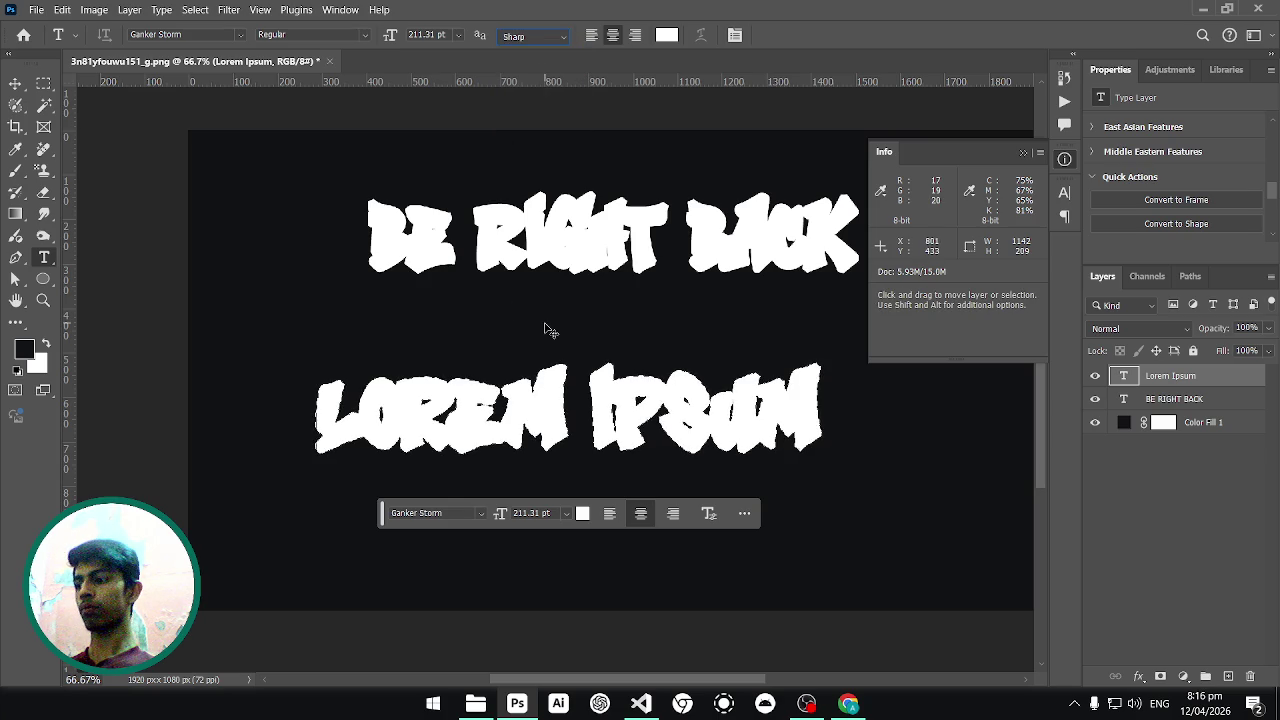
Check the Image Size is 1920 px wide at 72 resolution and cancel without changes.
key(ctrl+alt+i)
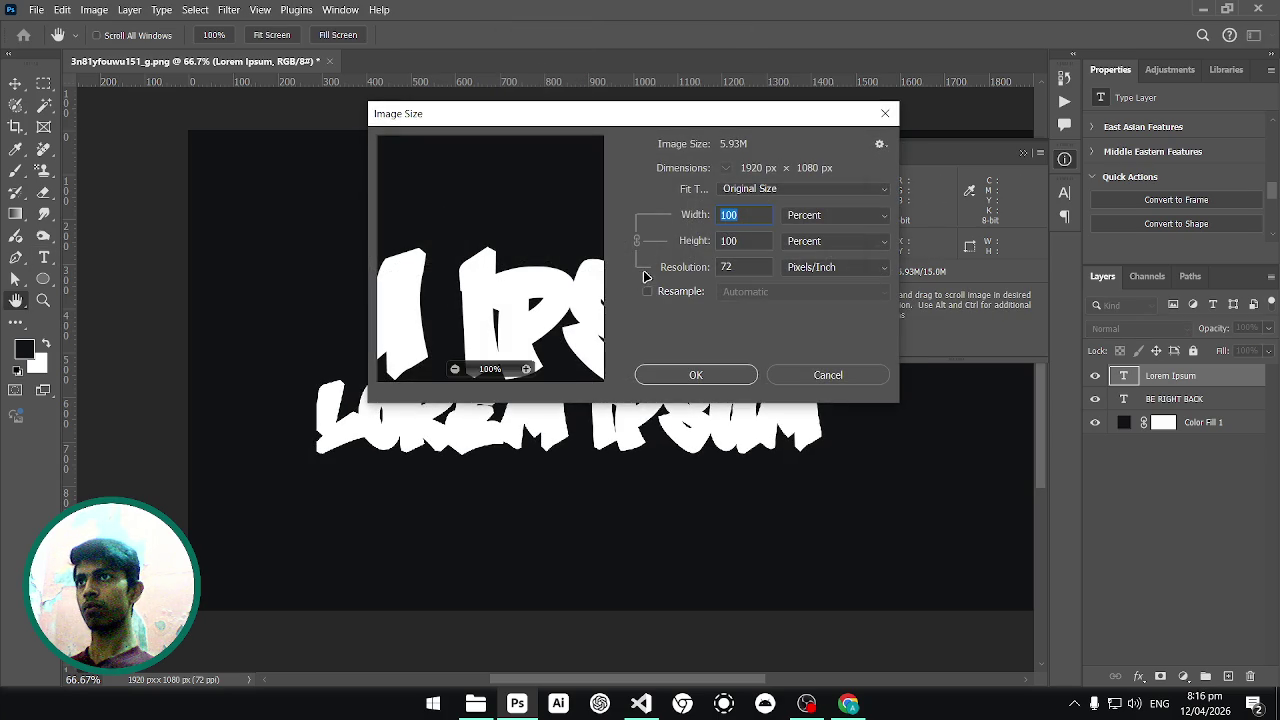
click(647, 292)
click(795, 218)
click(800, 249)
double_click(747, 218)
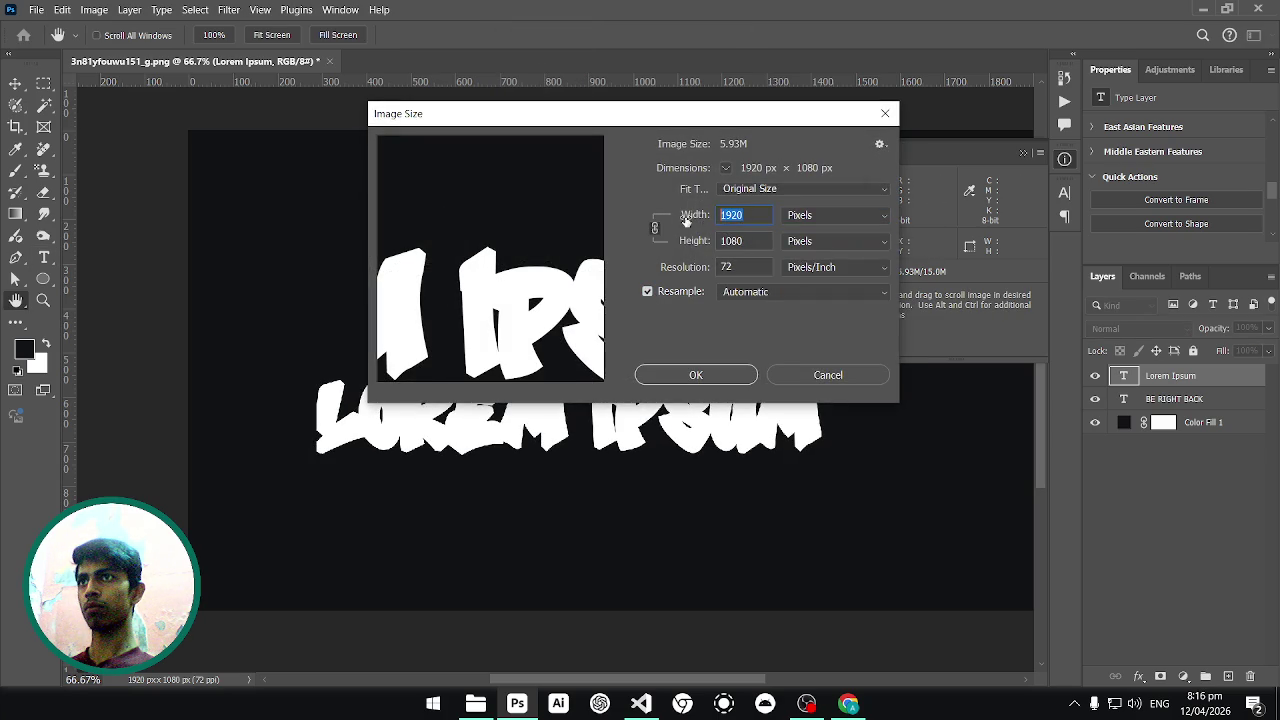
double_click(729, 264)
click(828, 375)
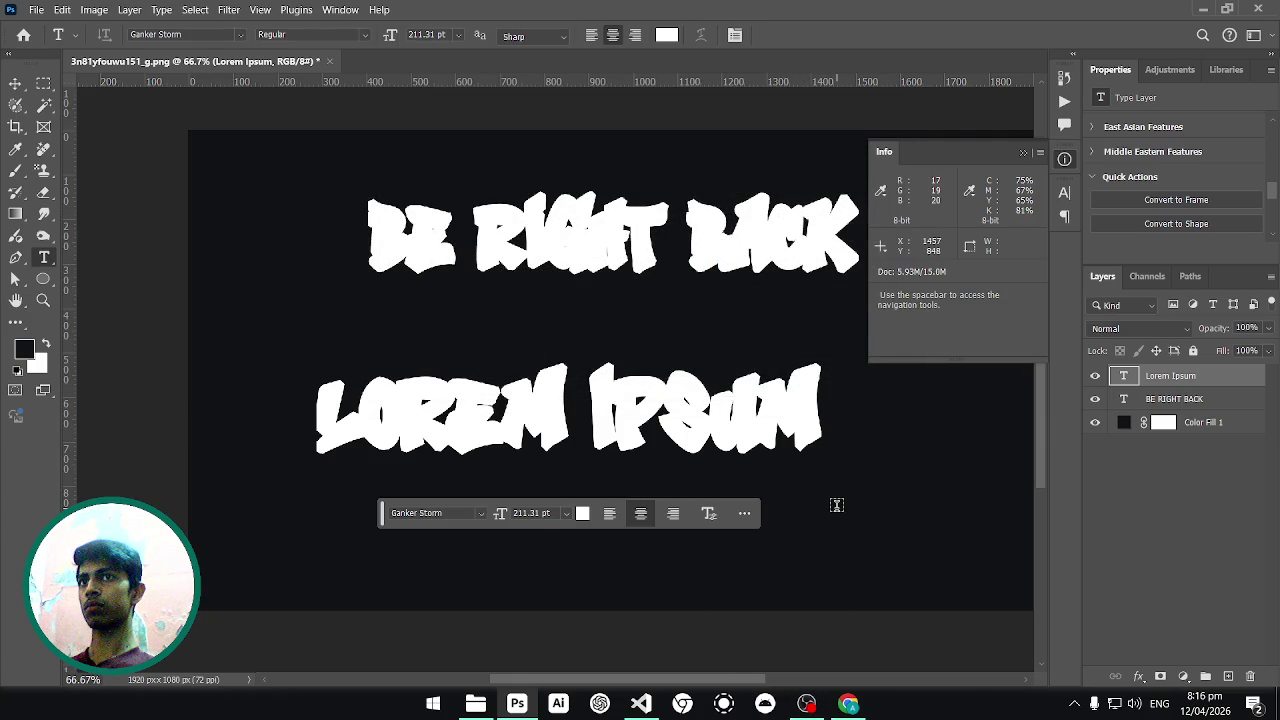
key(ctrl+n)
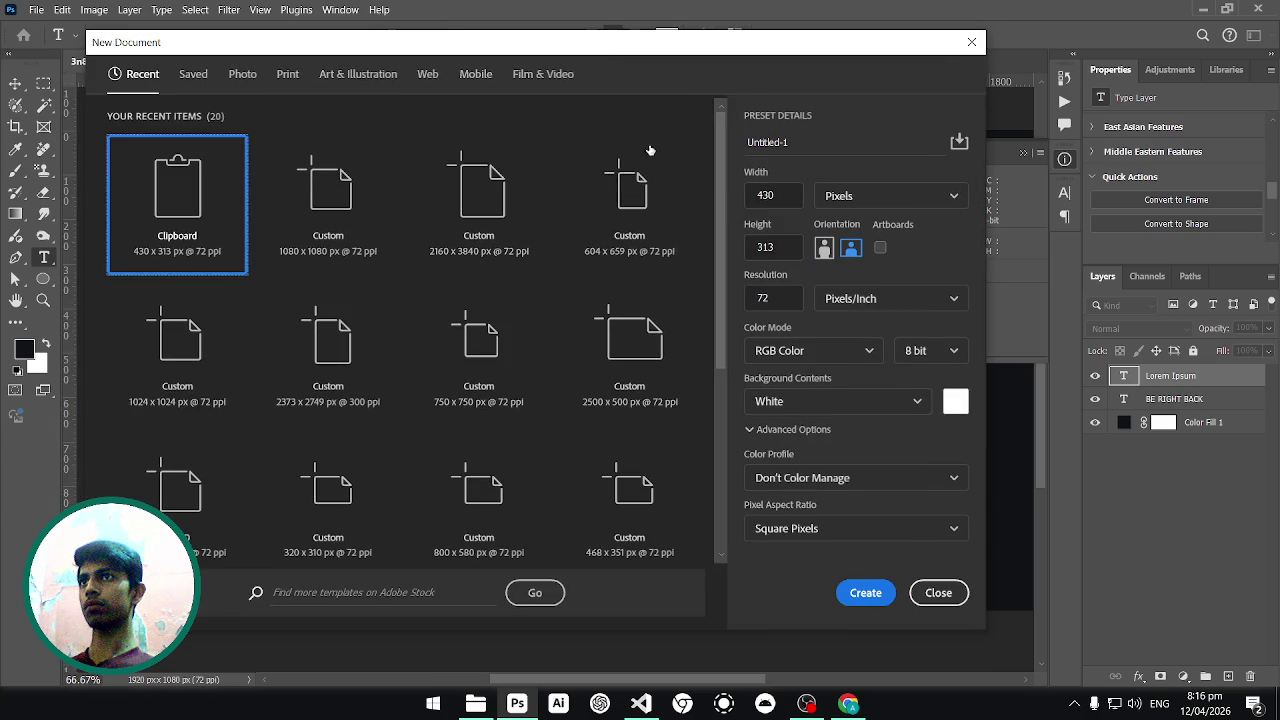
Create a new blank 1920×1080 document.
double_click(791, 199)
key(shift+Tab)
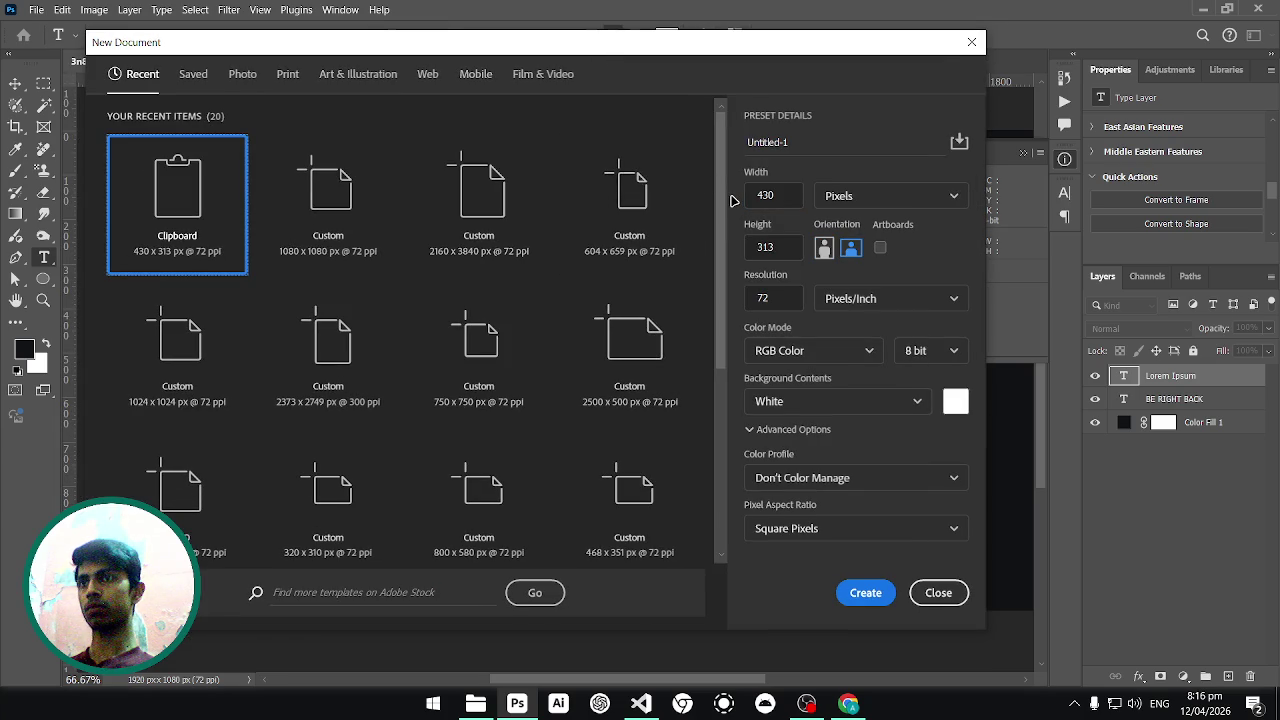
click(773, 194)
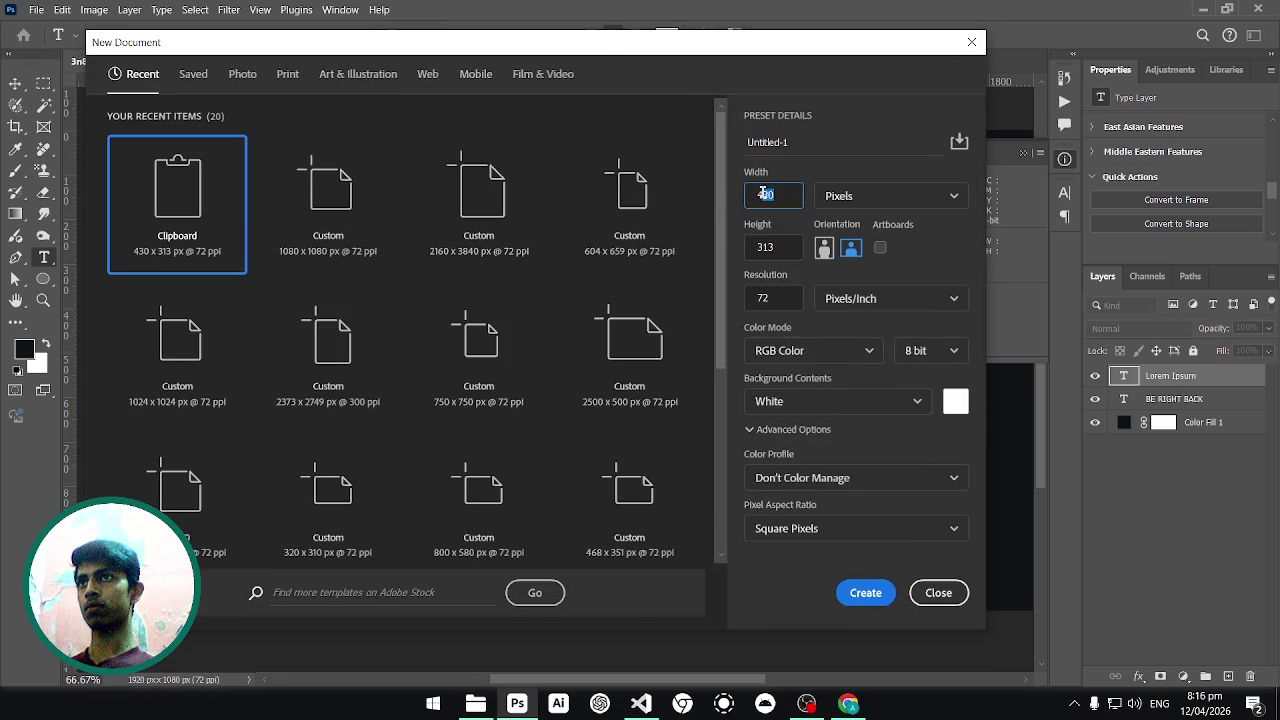
text(1920)
key(Tab)
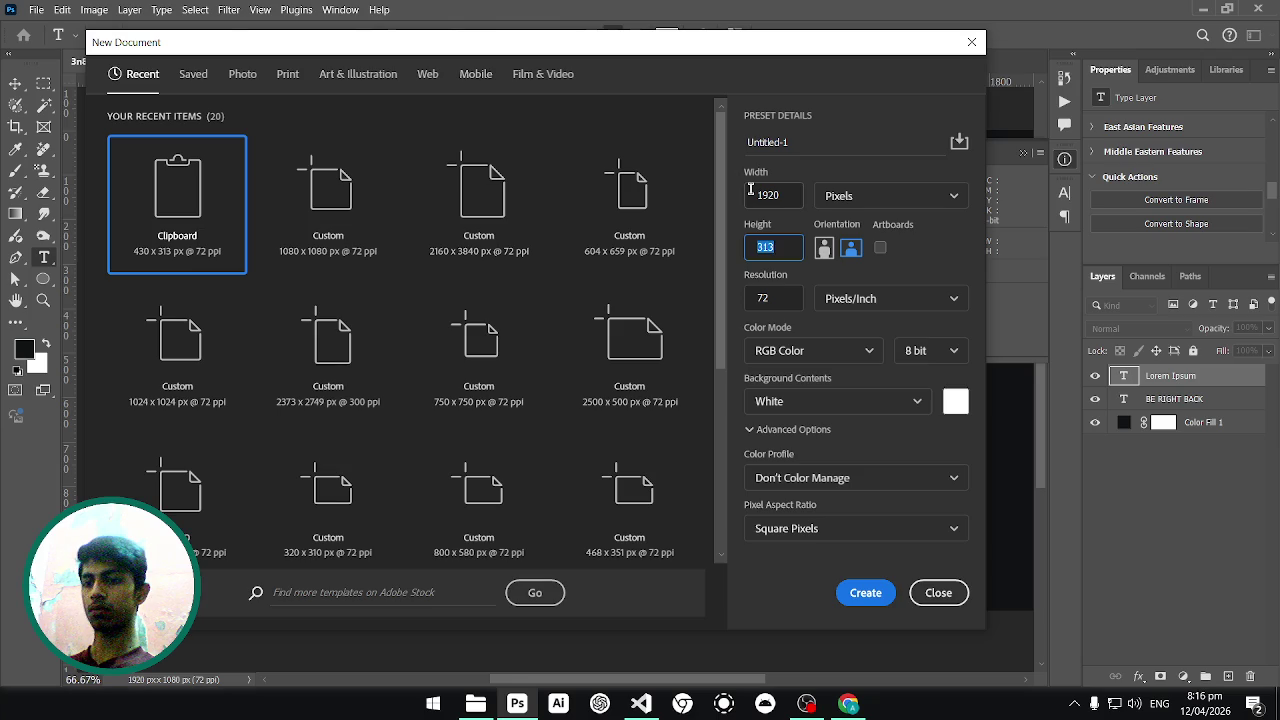
text(1080)
key(Return)
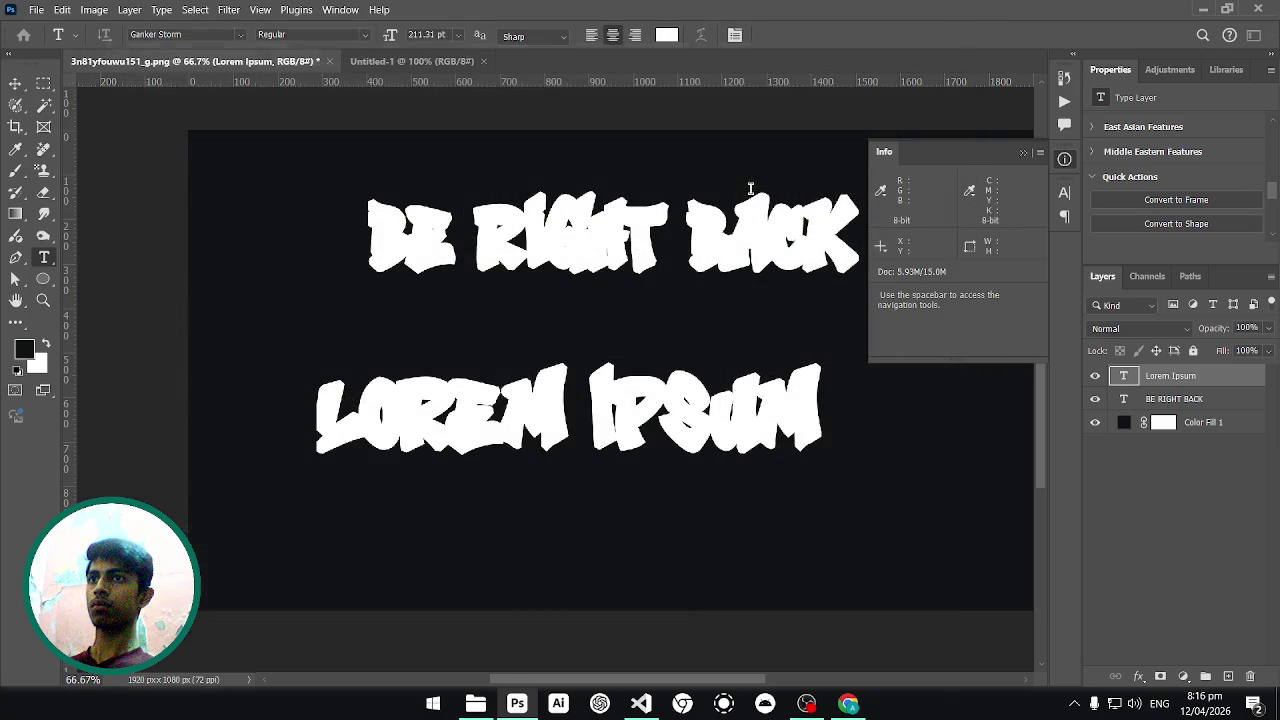
key(ctrl+minus)
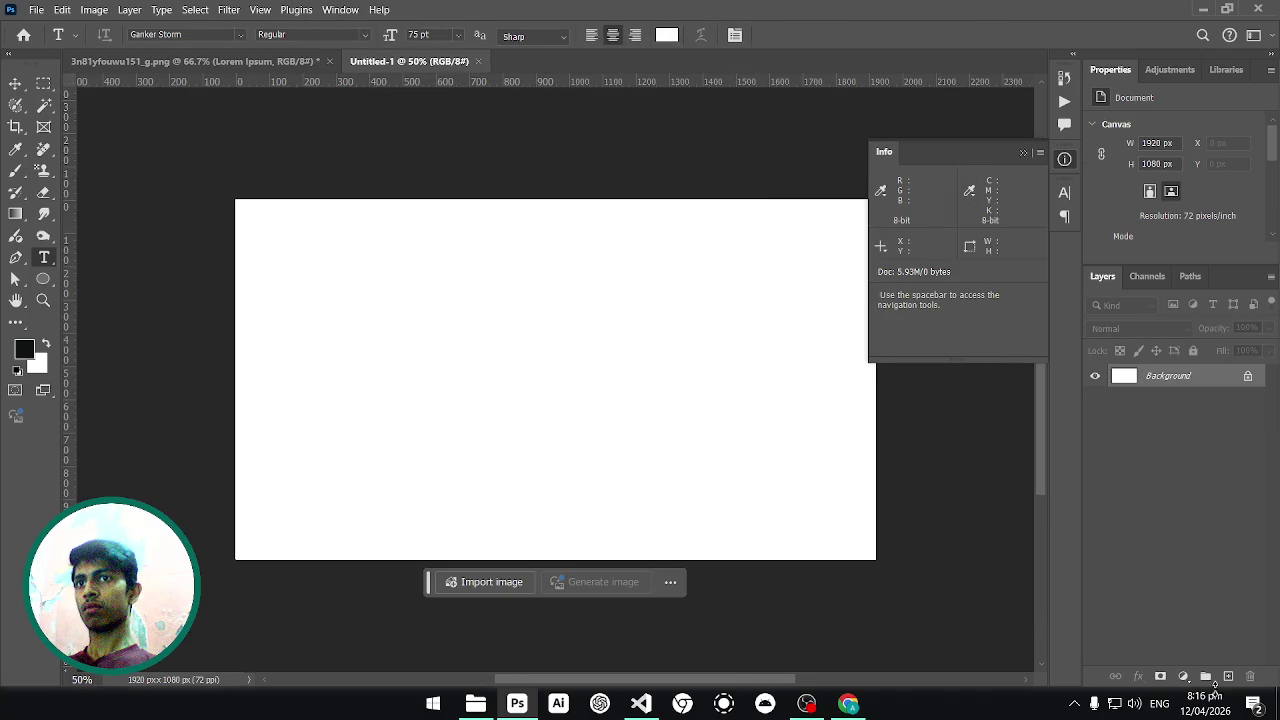
Add a near-black #111314 Solid Color fill layer.
click(1183, 676)
click(1180, 388)
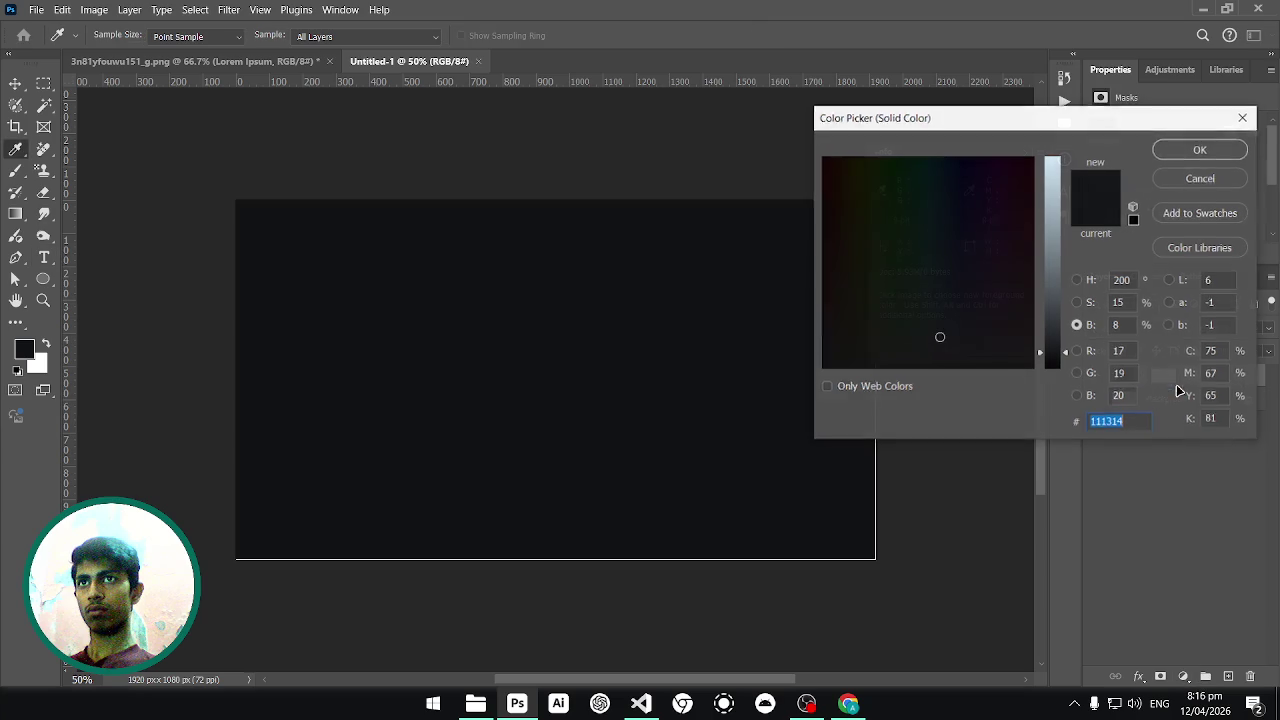
click(1200, 149)
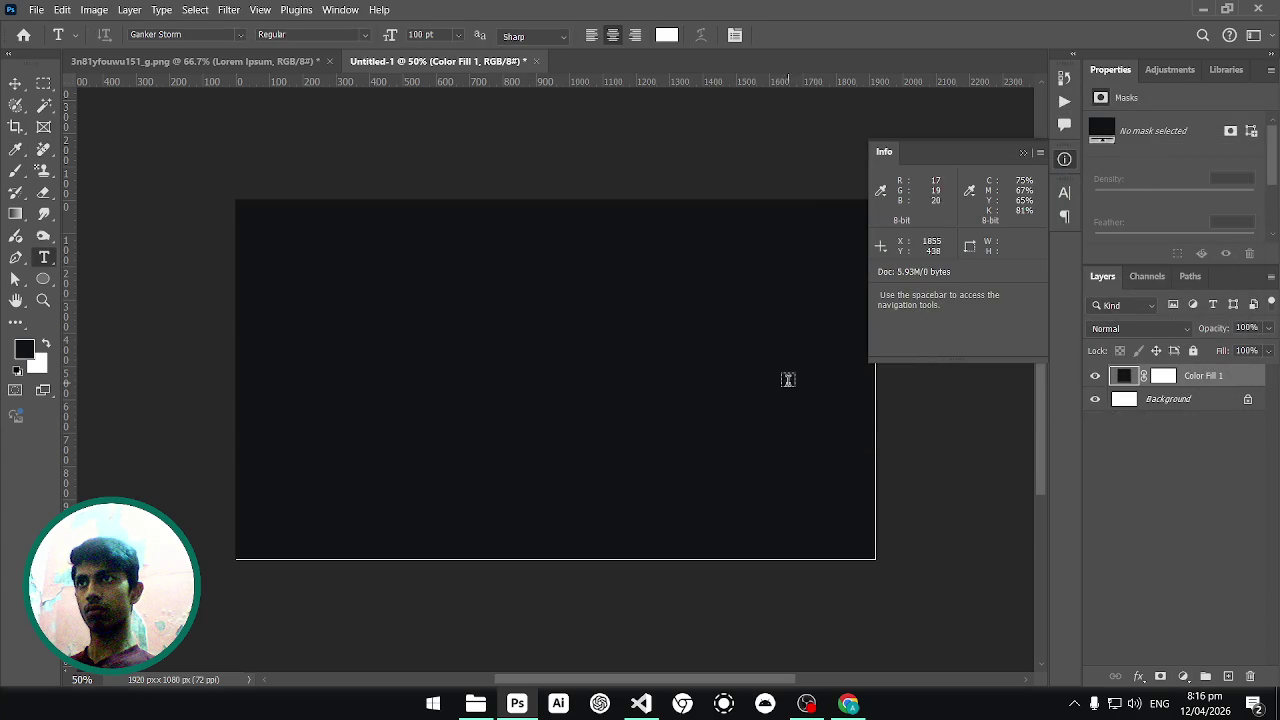
click(478, 703)
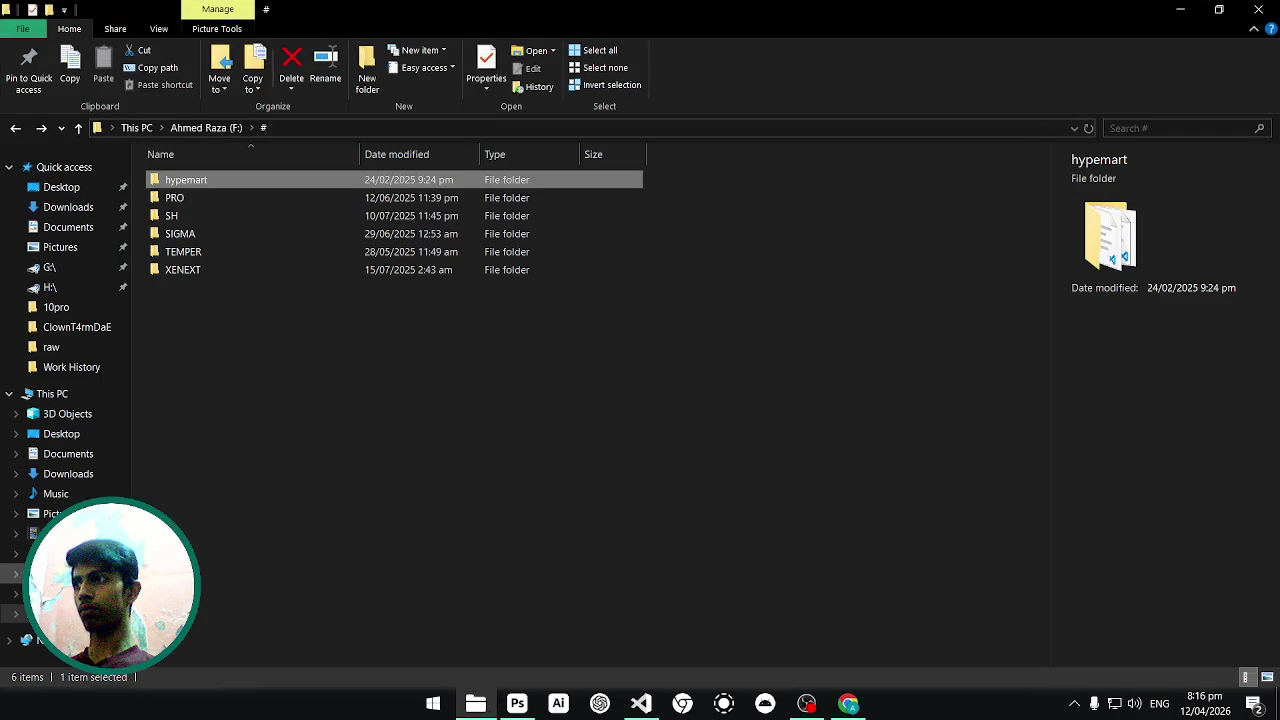
Drag 3n81yfouwu151_g.png from F:\Windows\Wallpapers\dark onto the Photoshop canvas.
key(alt+Up)
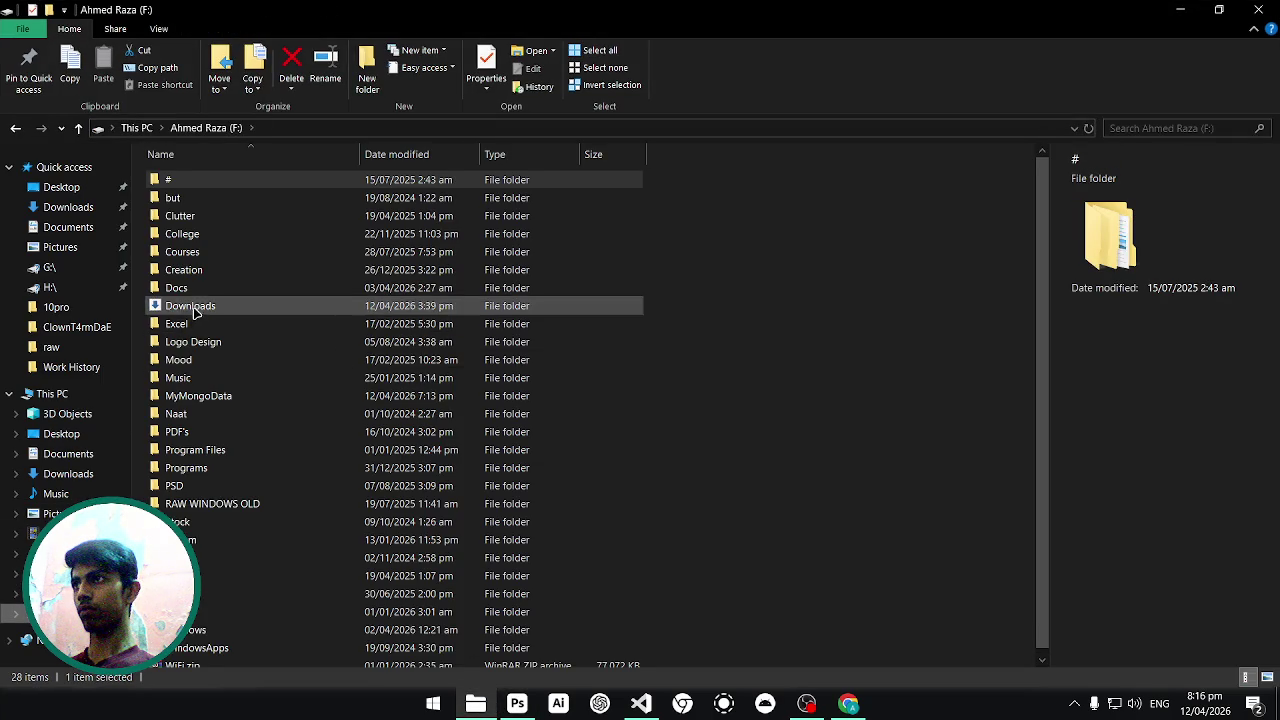
scroll(229, 571, down, 1)
double_click(248, 620)
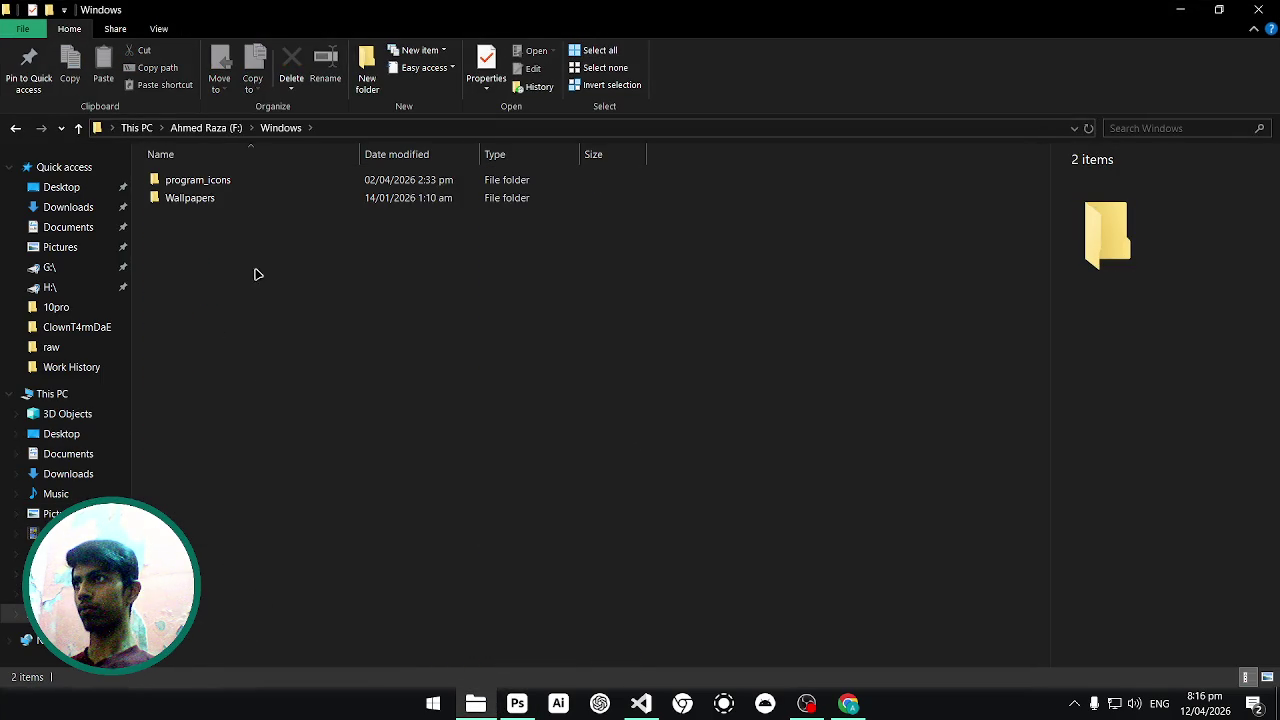
double_click(254, 197)
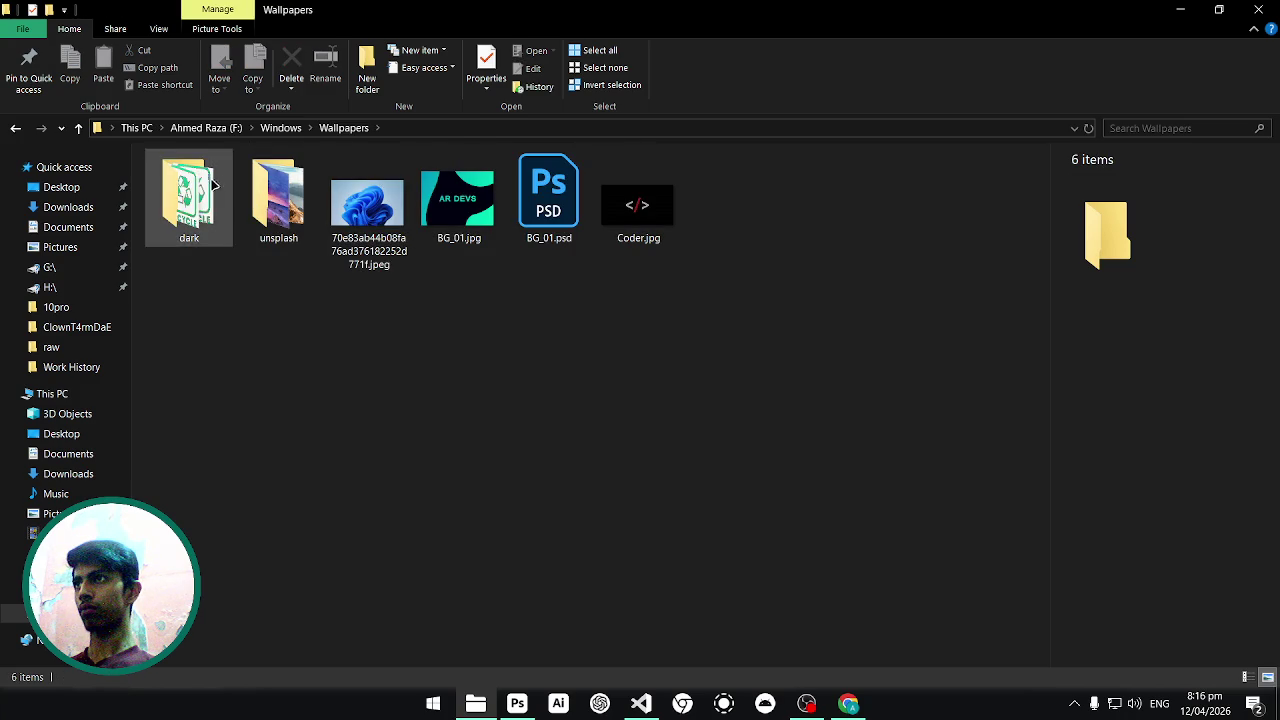
double_click(210, 206)
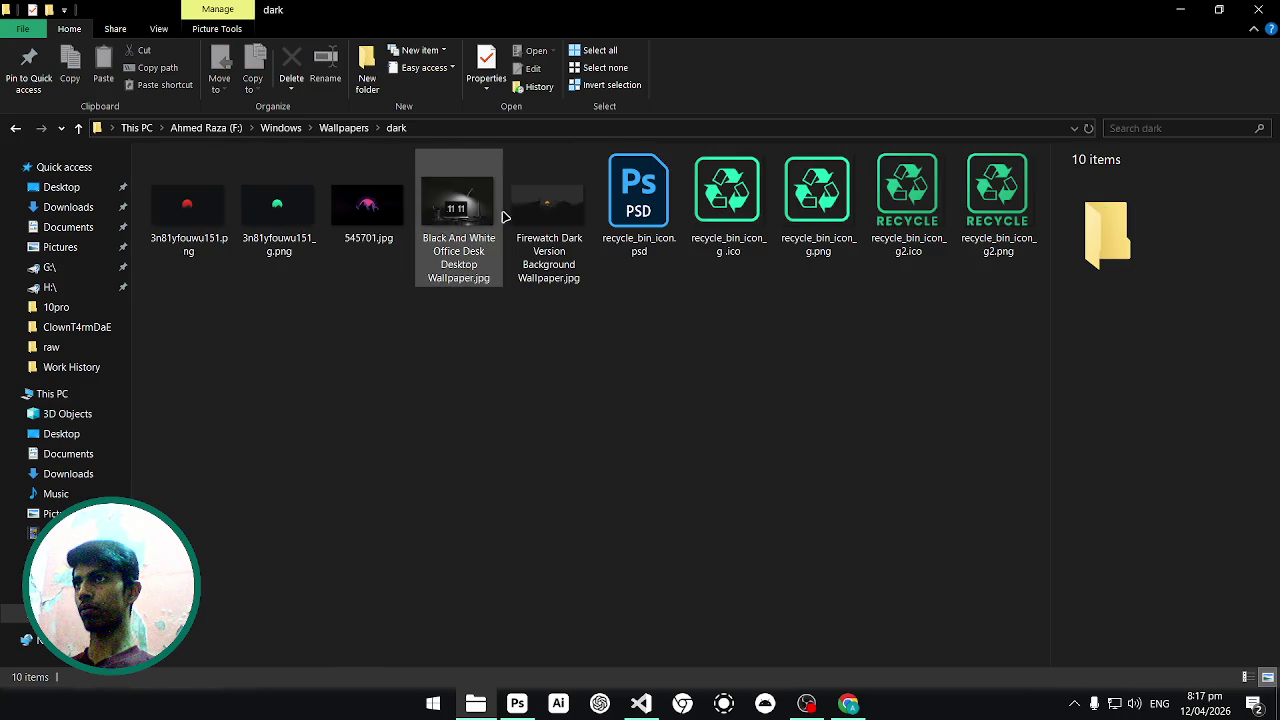
click(362, 210)
click(529, 217)
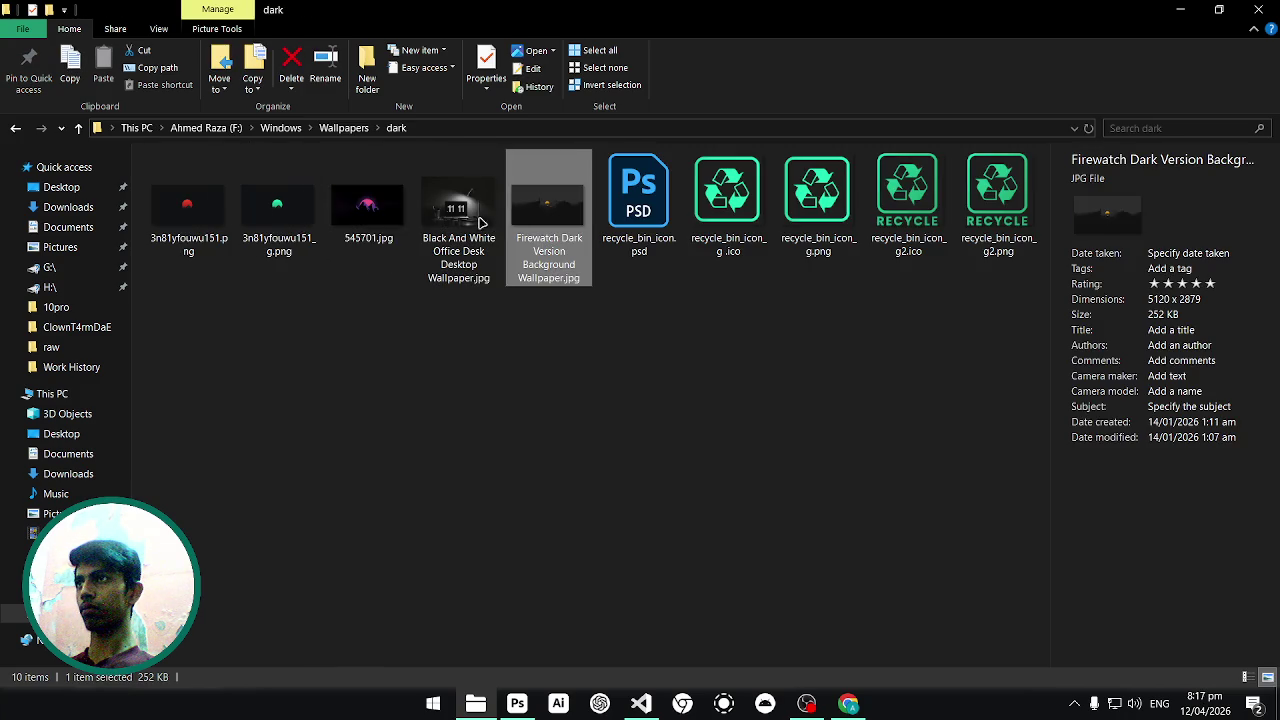
mouse_move(292, 218)
mouse_down()
mouse_move(333, 278)
mouse_move(541, 391)
mouse_up()
key(alt+Tab)
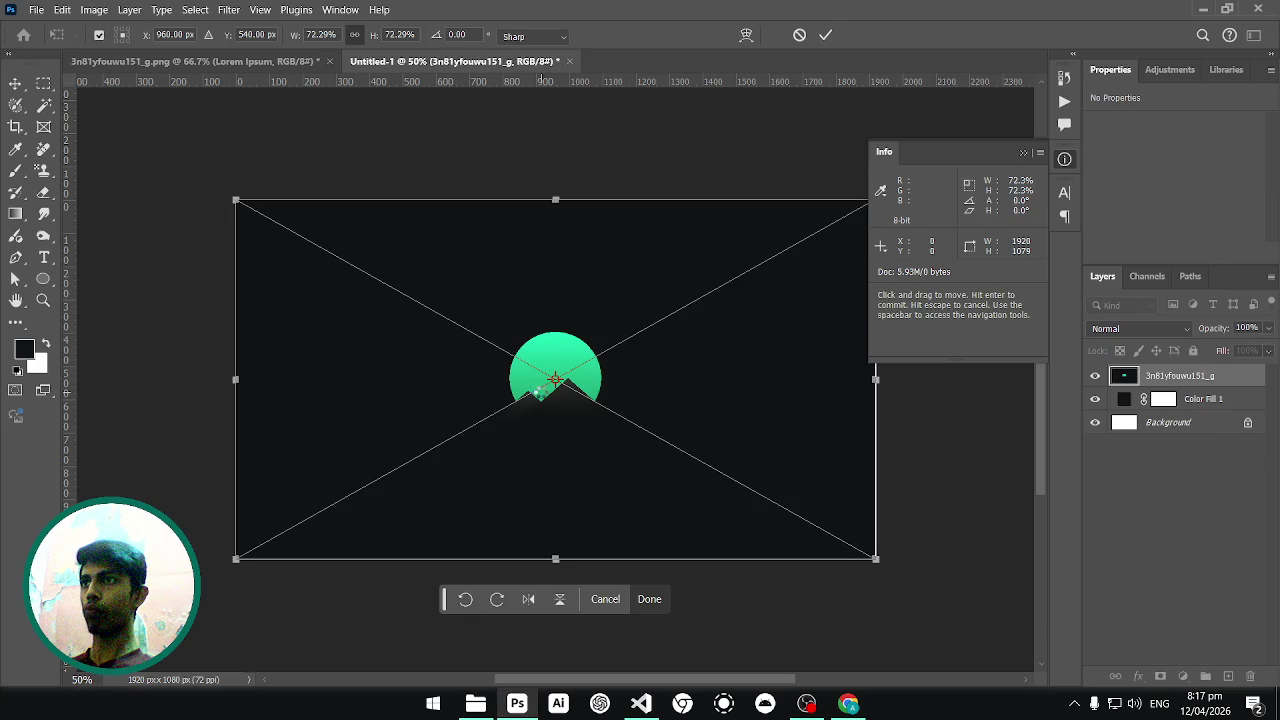
Commit the placed green image and move it down below the canvas centre.
key(Return)
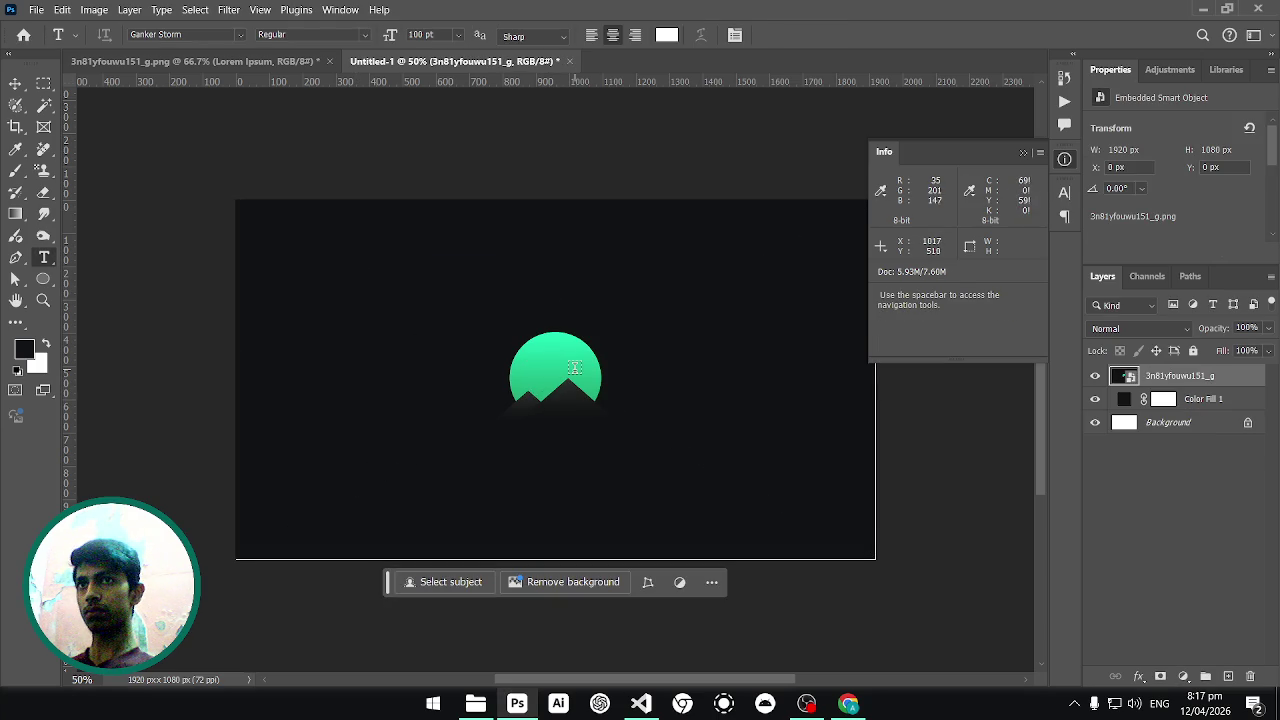
key(v)
drag(620, 392, 620, 448)
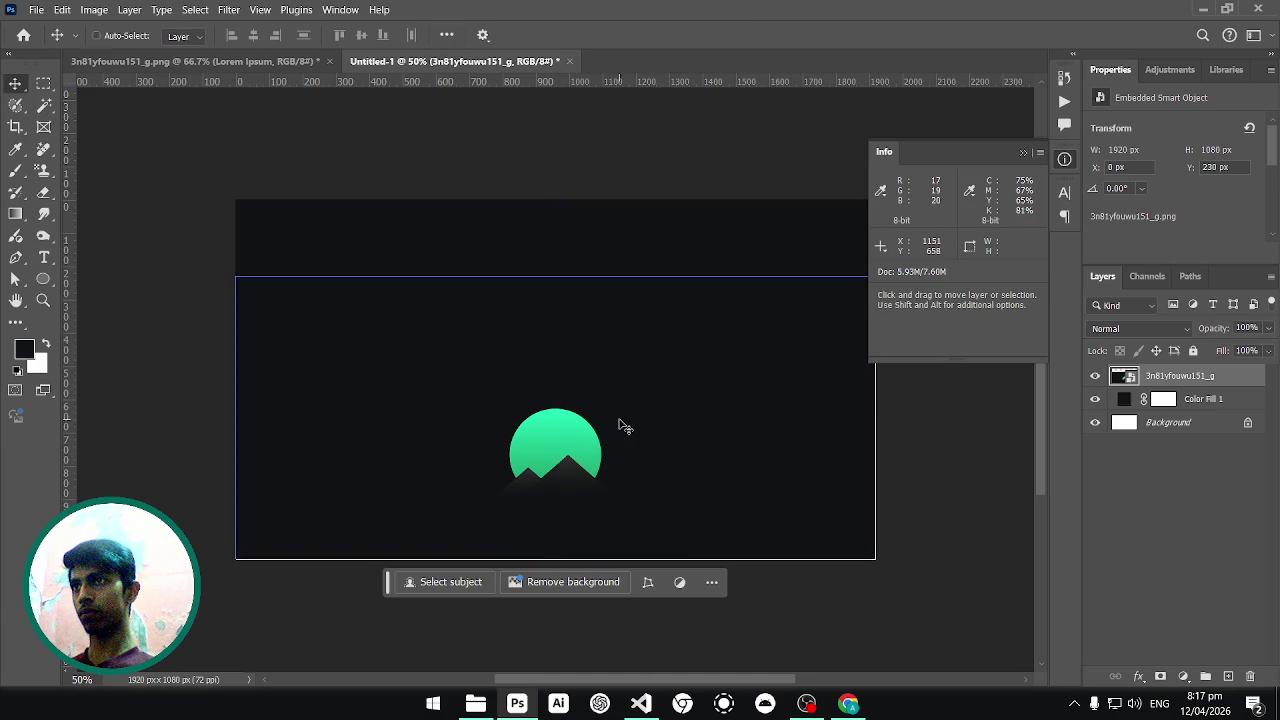
key(ctrl+plus)
key(ctrl+plus)
key(ctrl+plus)
key(ctrl+minus)
key(ctrl+minus)
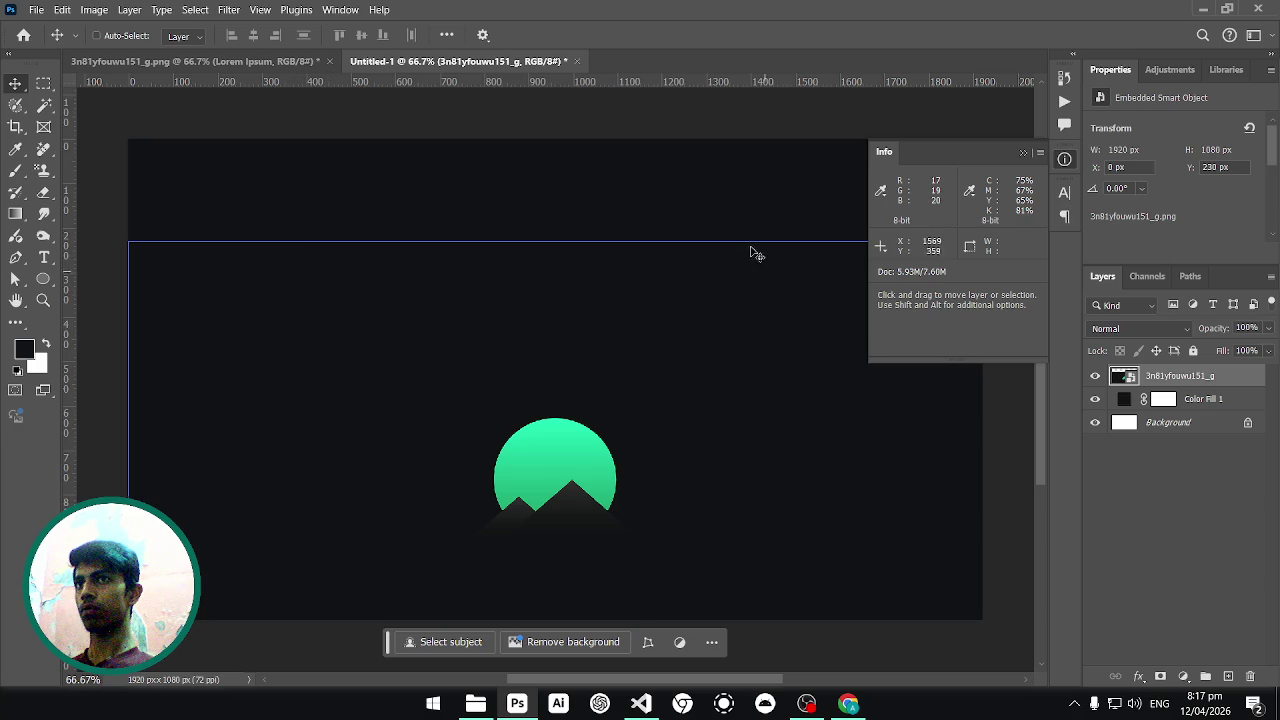
ctrl+click(280, 216)
ctrl+click(304, 252)
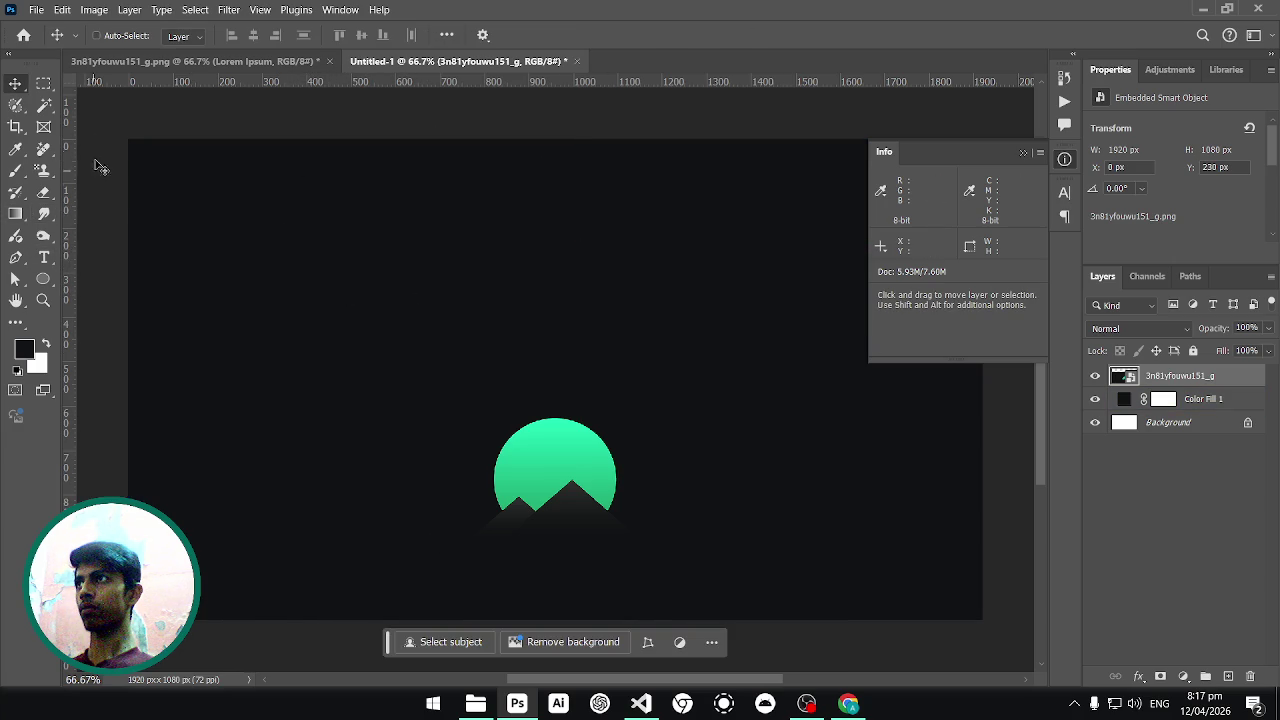
Add a white 'be right back' Ganker Storm text layer and centre it horizontally.
key(t)
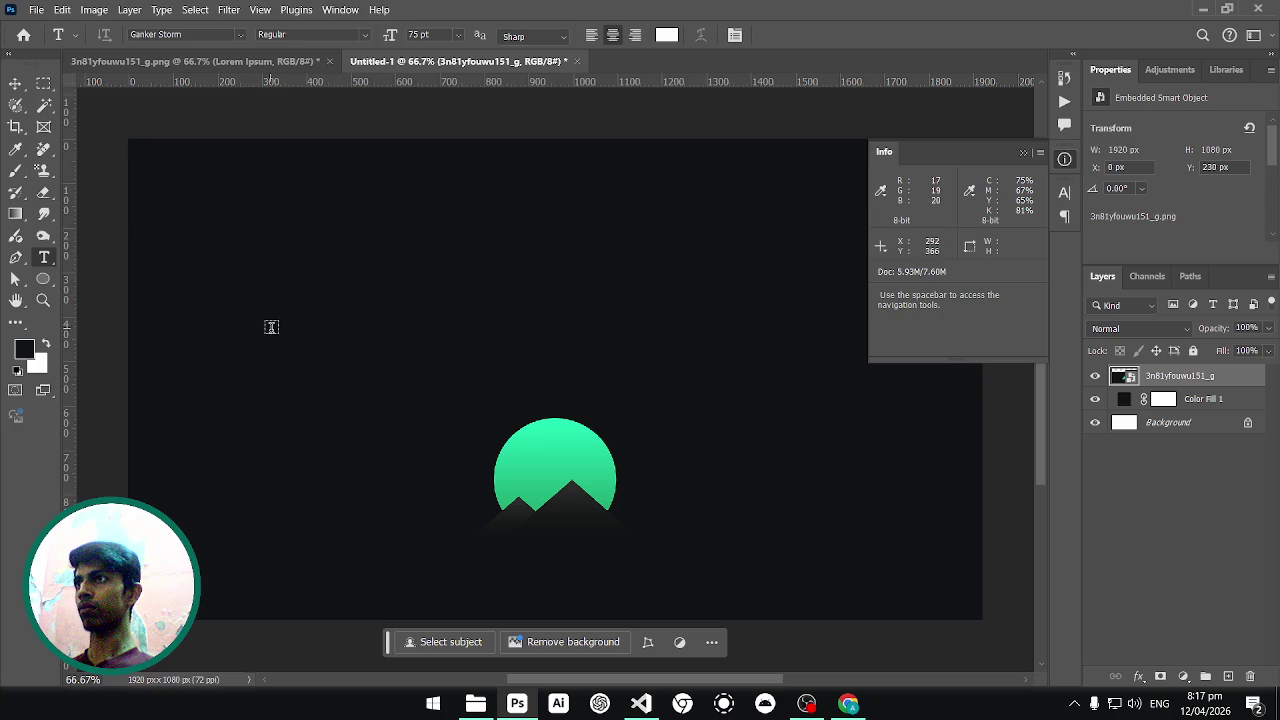
click(275, 334)
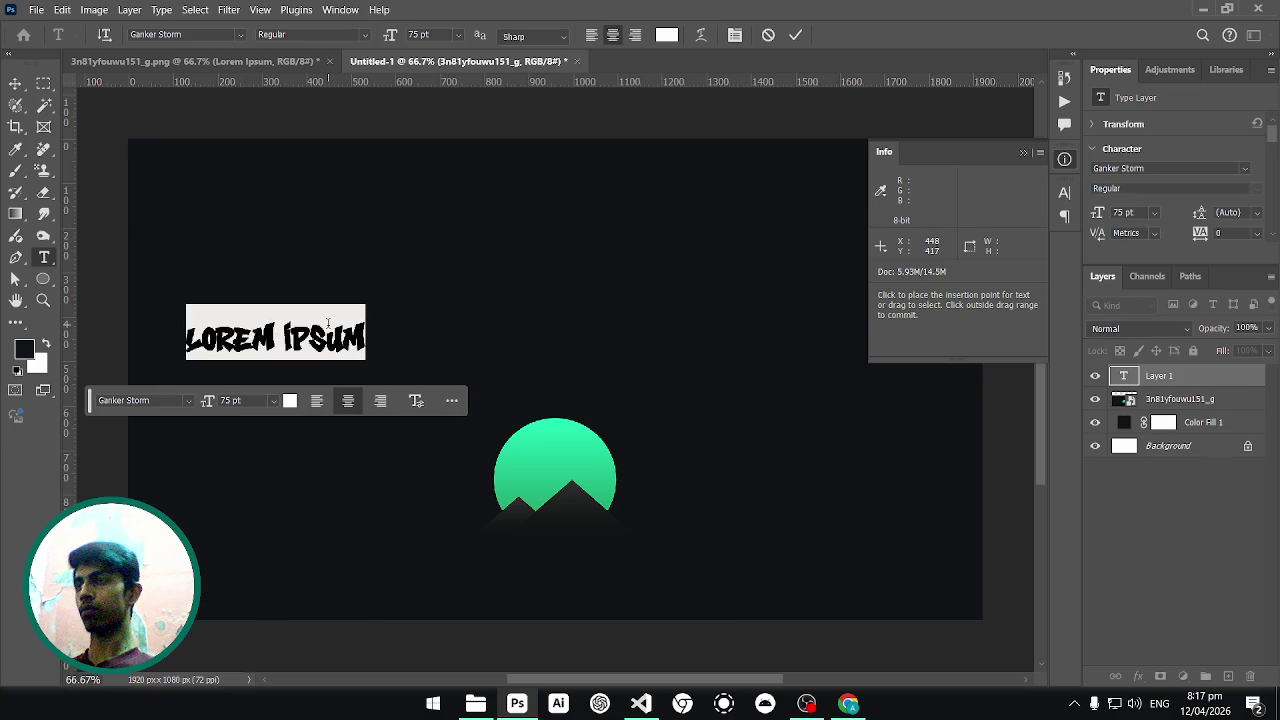
text(be rightba)
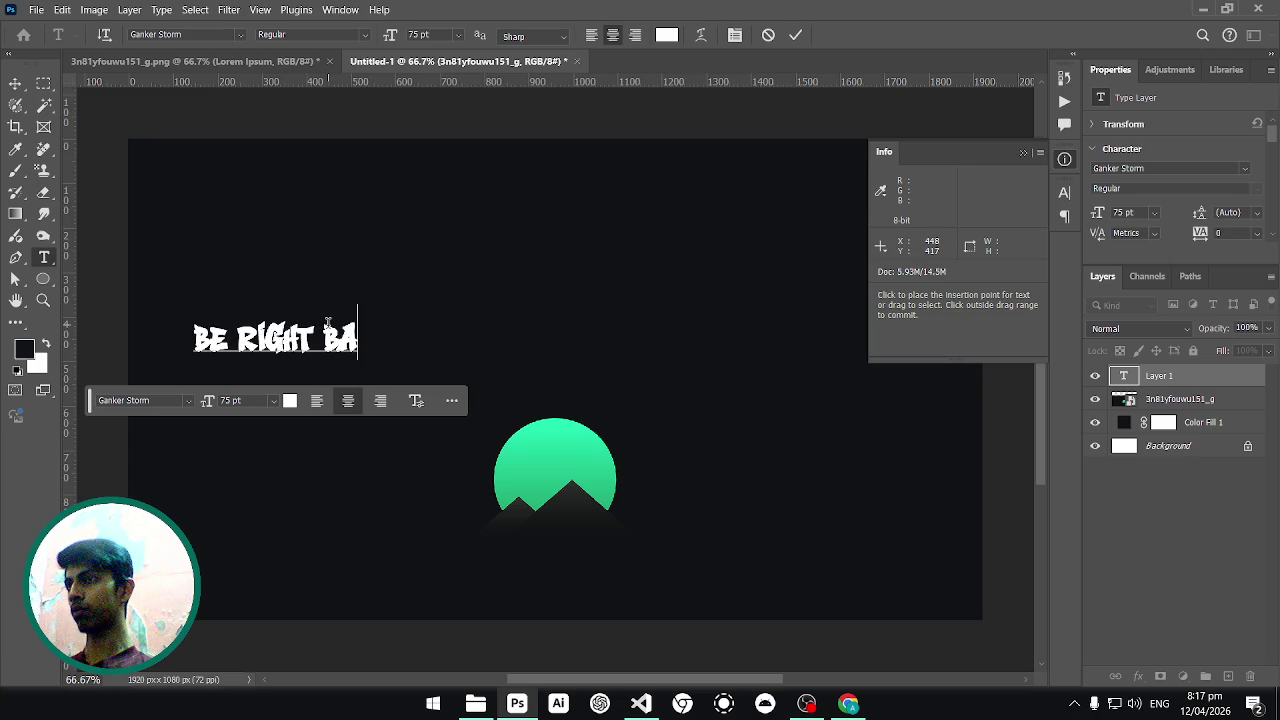
text(ck)
key(Escape)
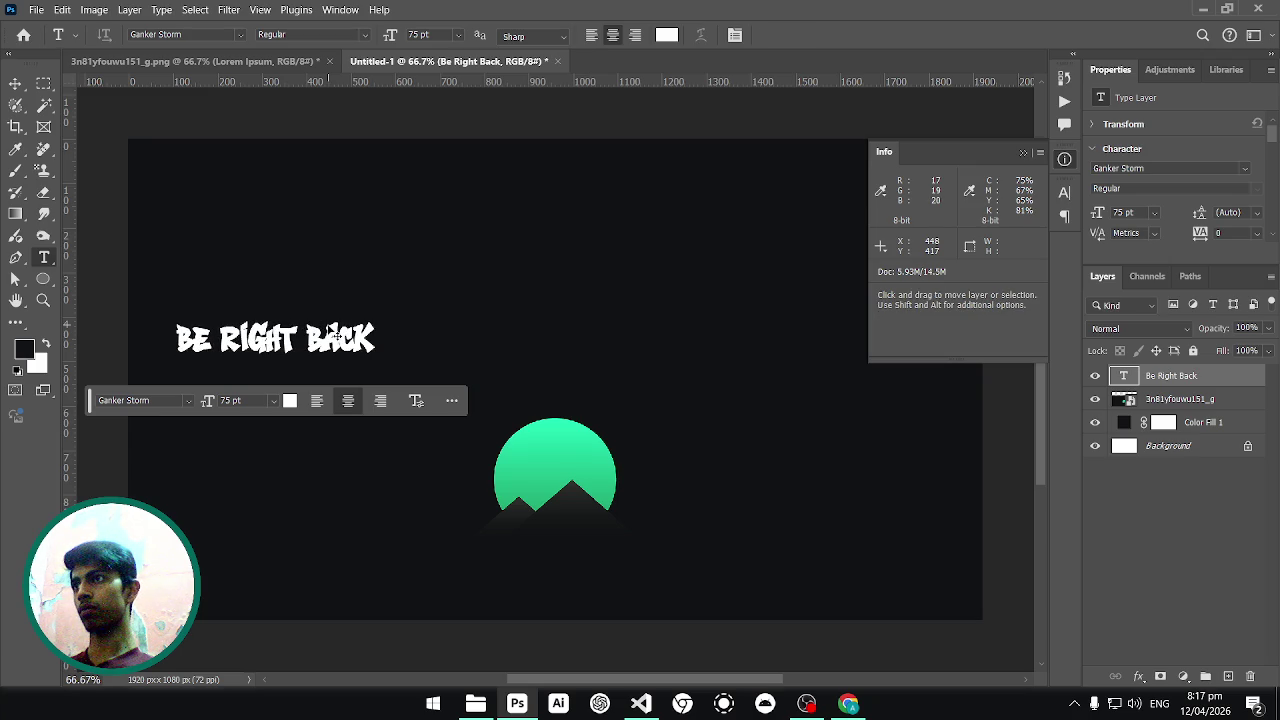
key(ctrl+a)
key(v)
click(253, 35)
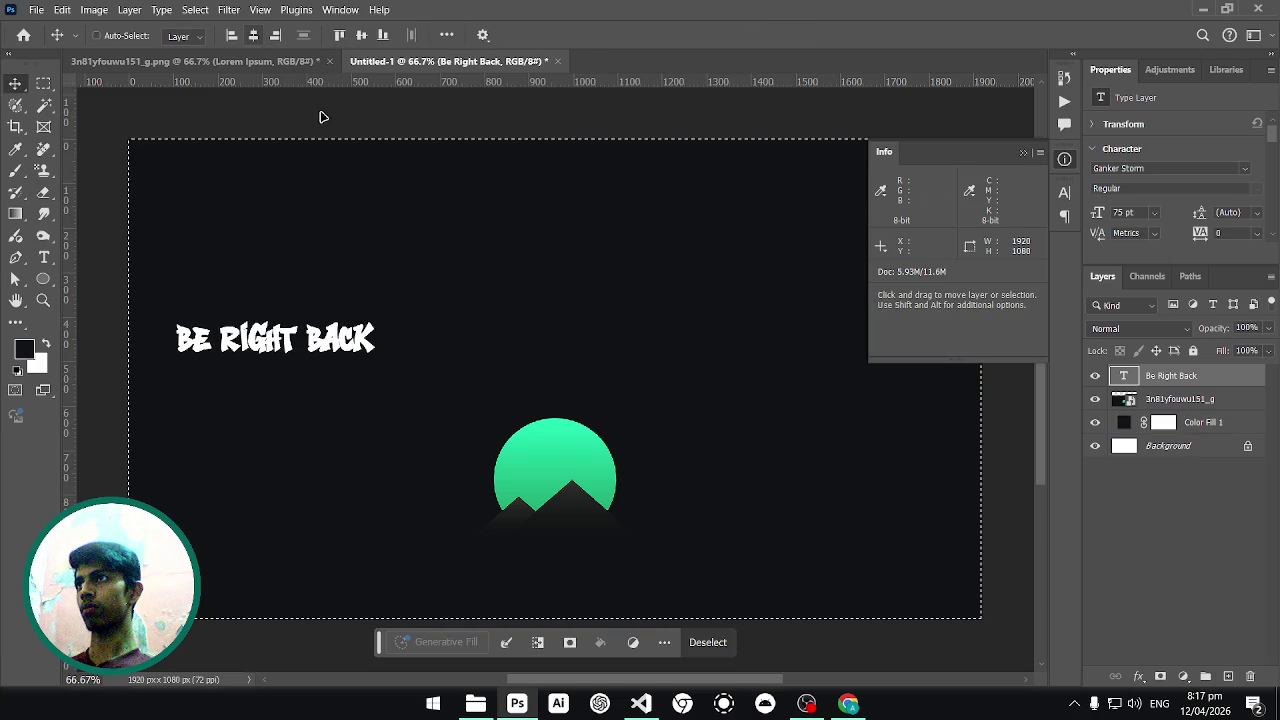
Move the title above the green image and scale it to about 325% (243.59 pt).
drag(550, 300, 550, 254)
key(ctrl+d)
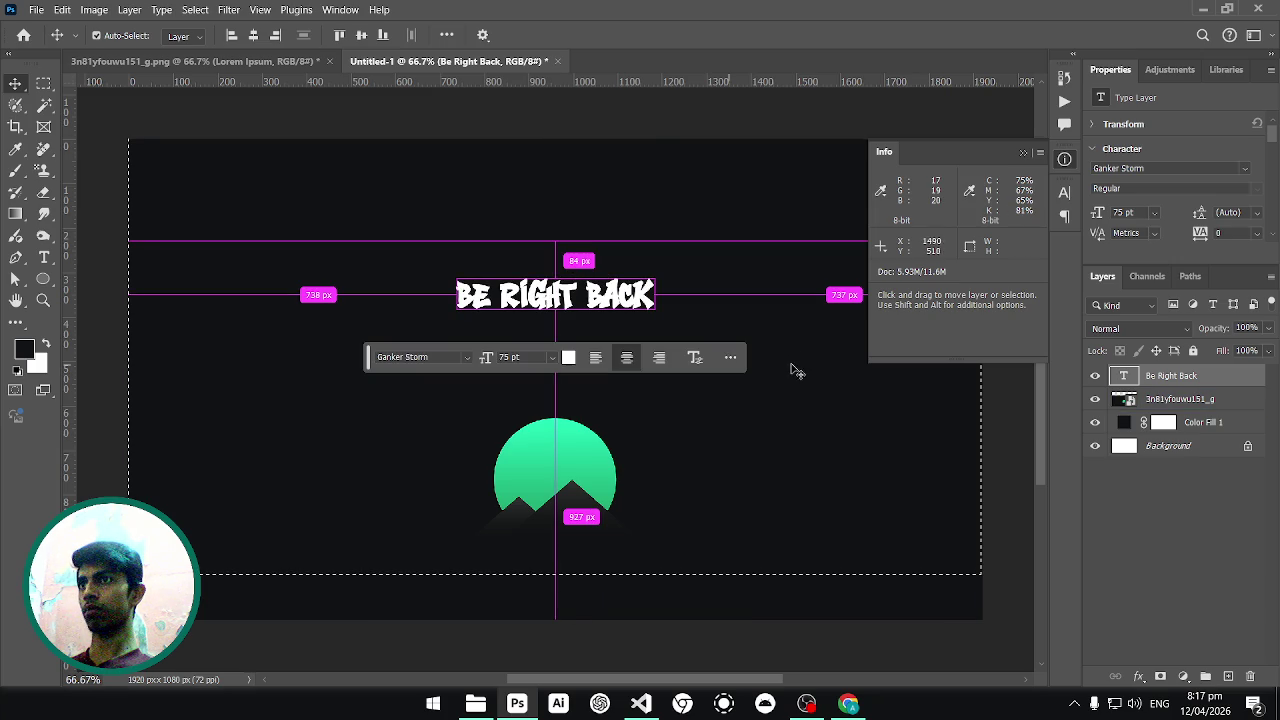
key(ctrl+minus)
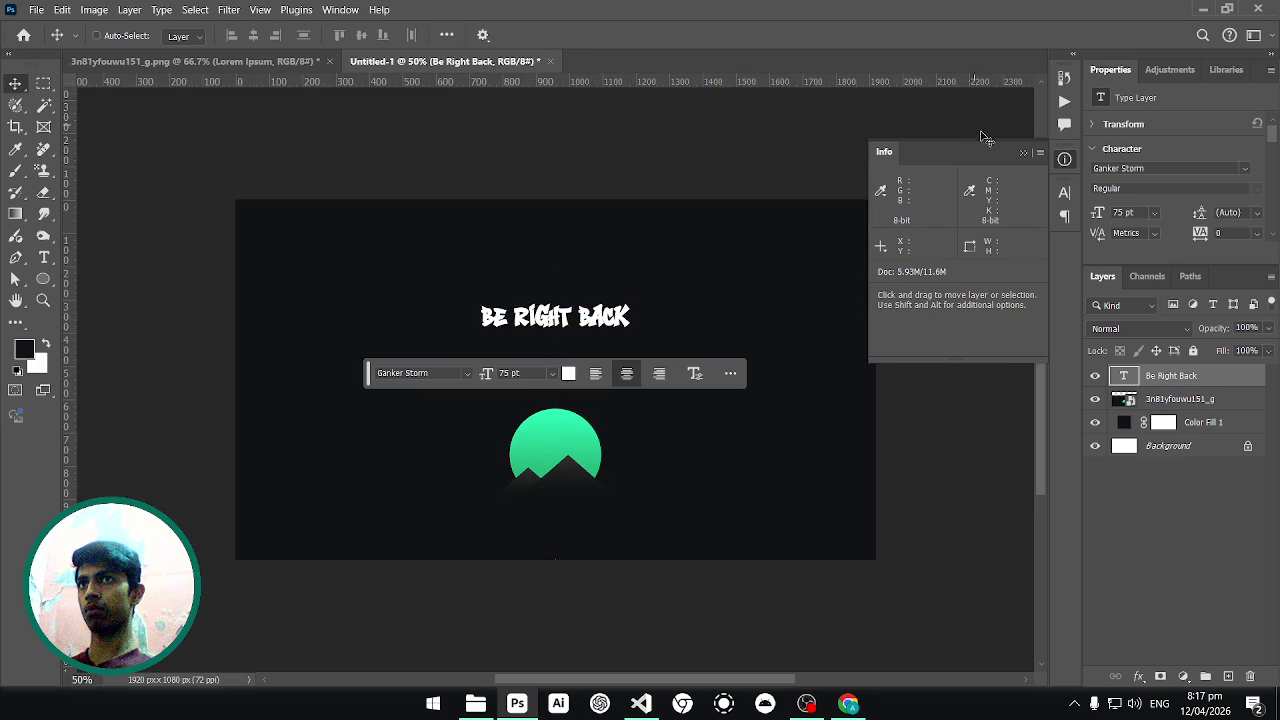
click(1025, 153)
key(ctrl+t)
mouse_move(639, 296)
mouse_down()
mouse_move(797, 256)
mouse_move(797, 267)
mouse_up()
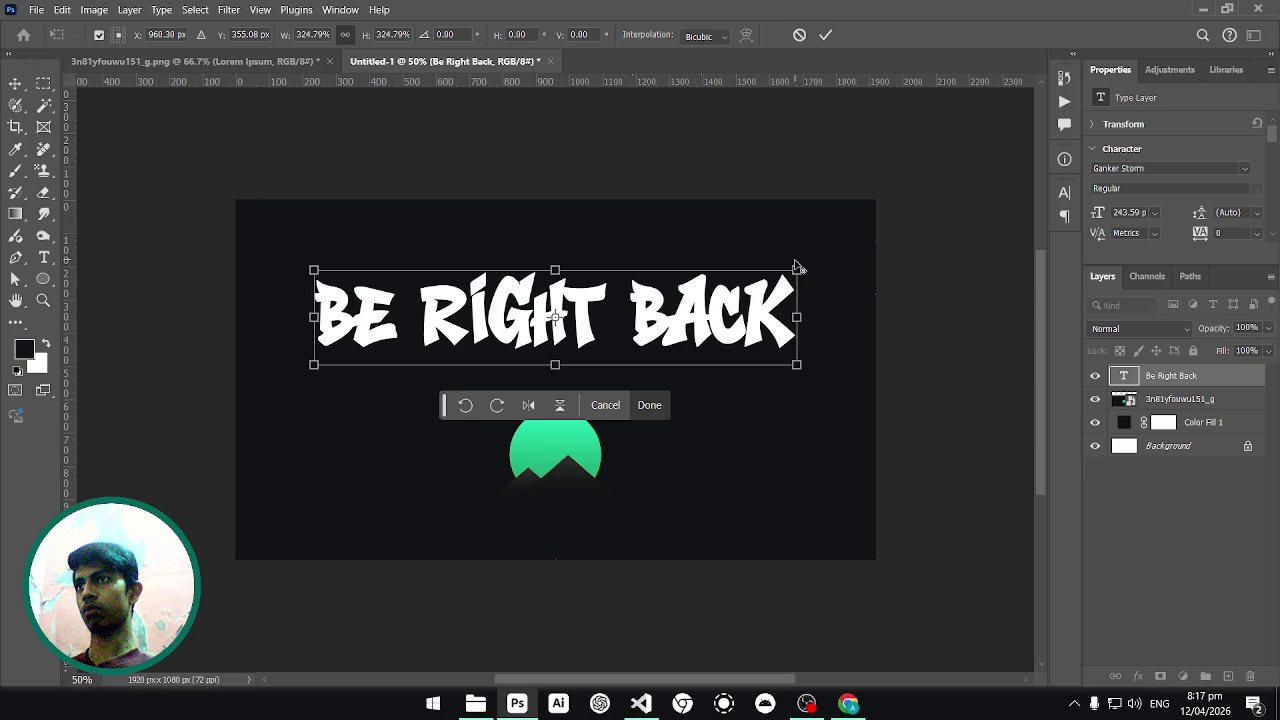
key(Return)
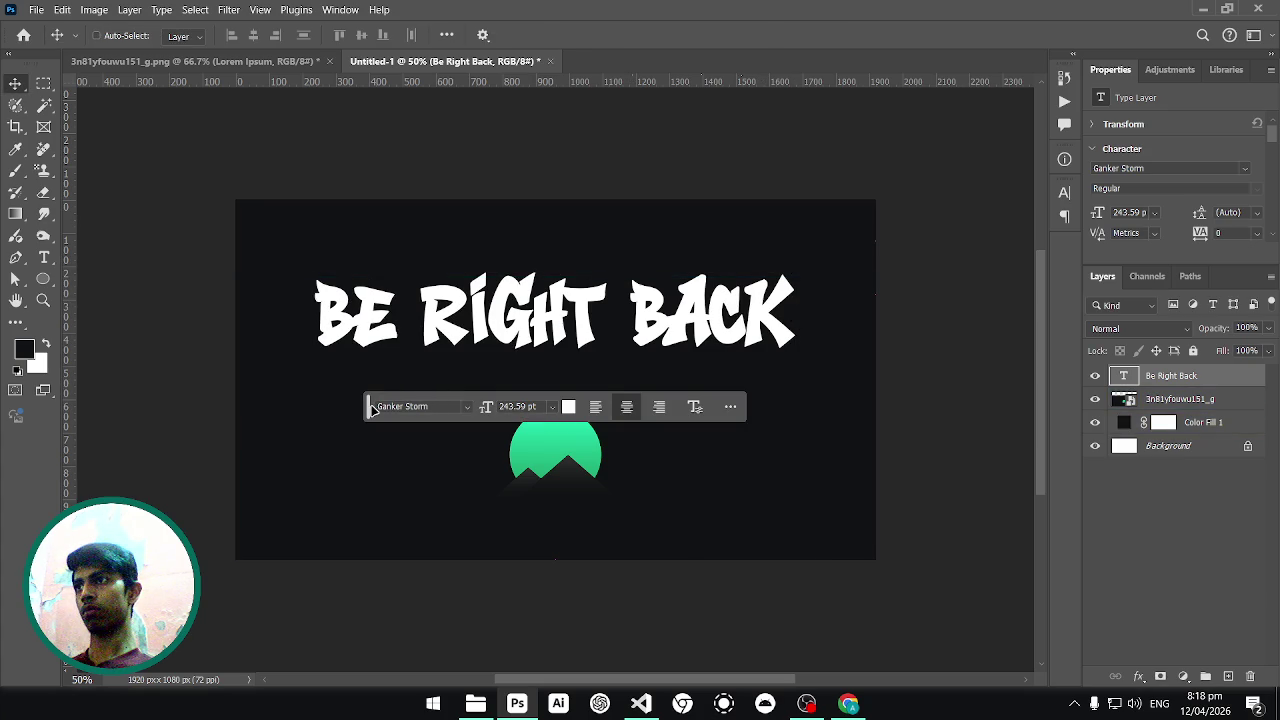
drag(368, 410, 357, 612)
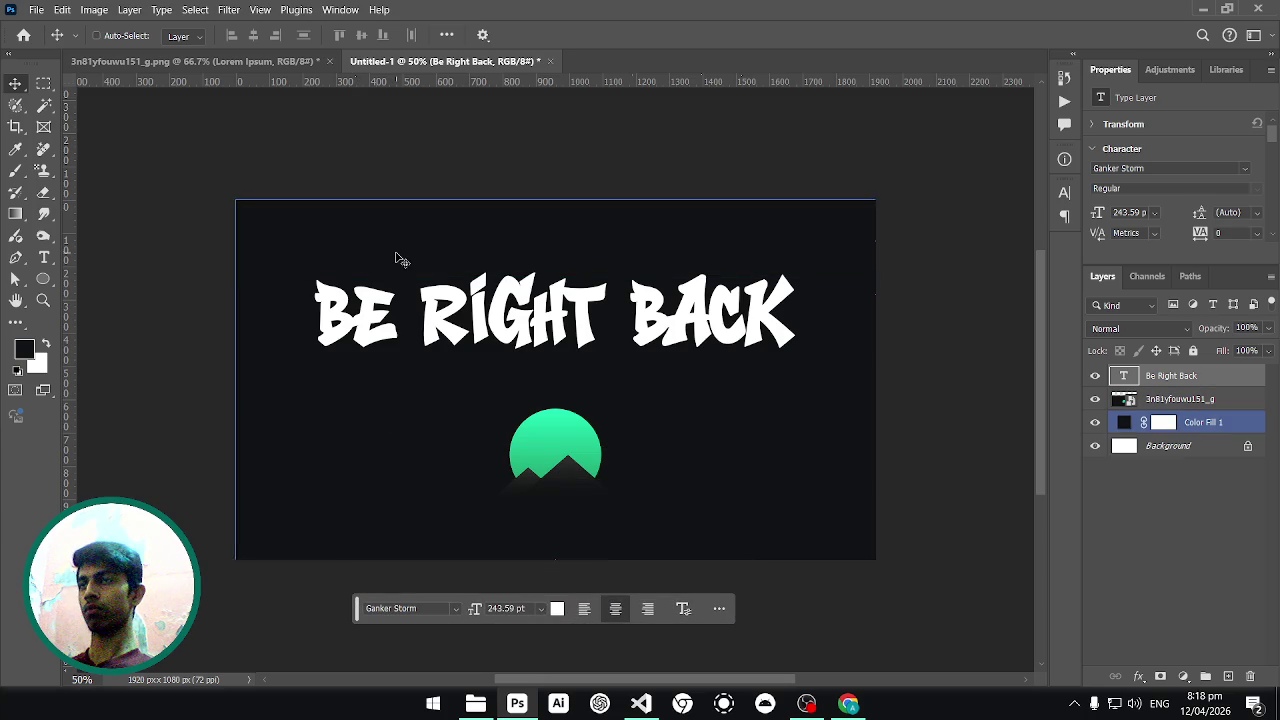
Preview fonts such as Maximum Voltage and apply AmazDoomMLeftOutline to the headline.
key(t)
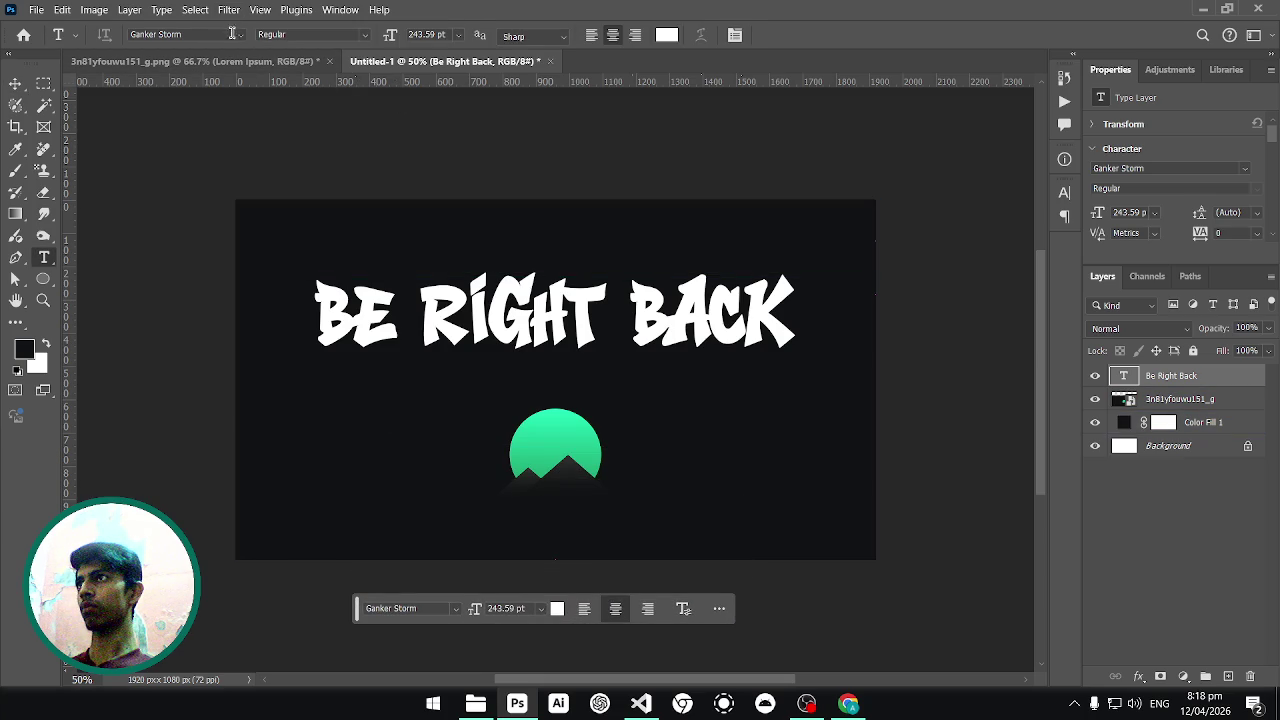
click(238, 36)
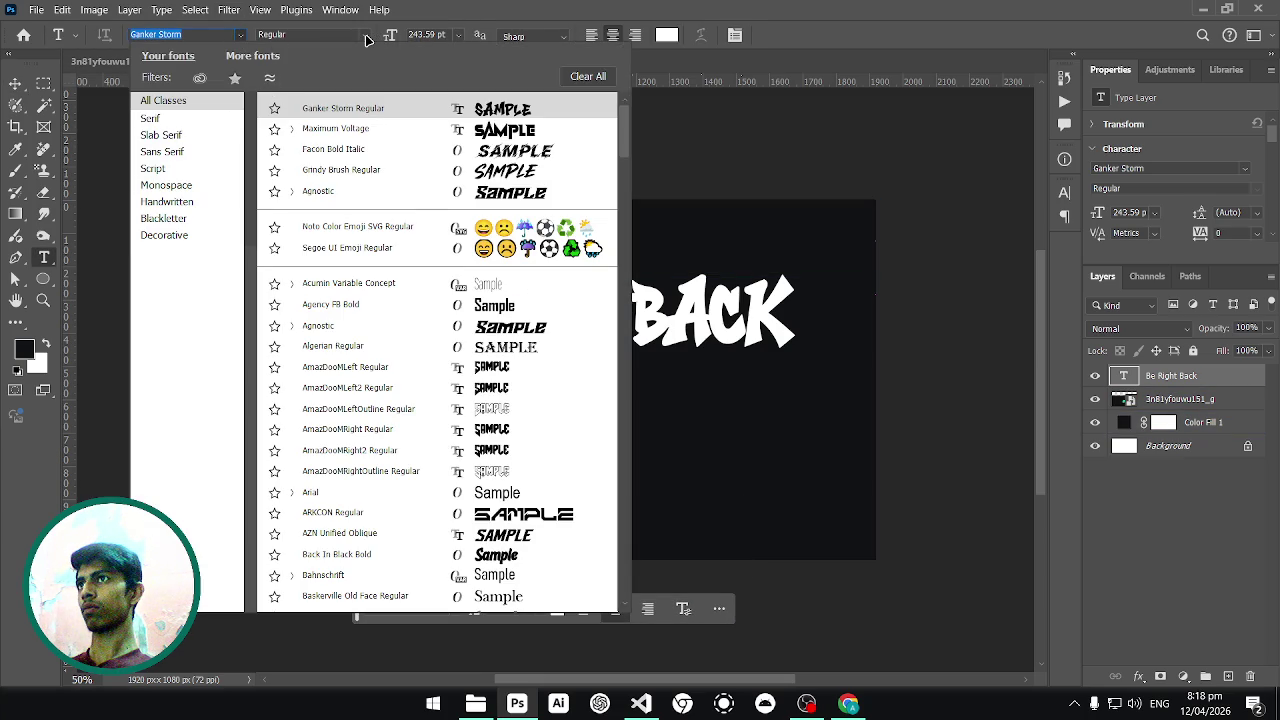
key(Down)
scroll(520, 165, down, 3)
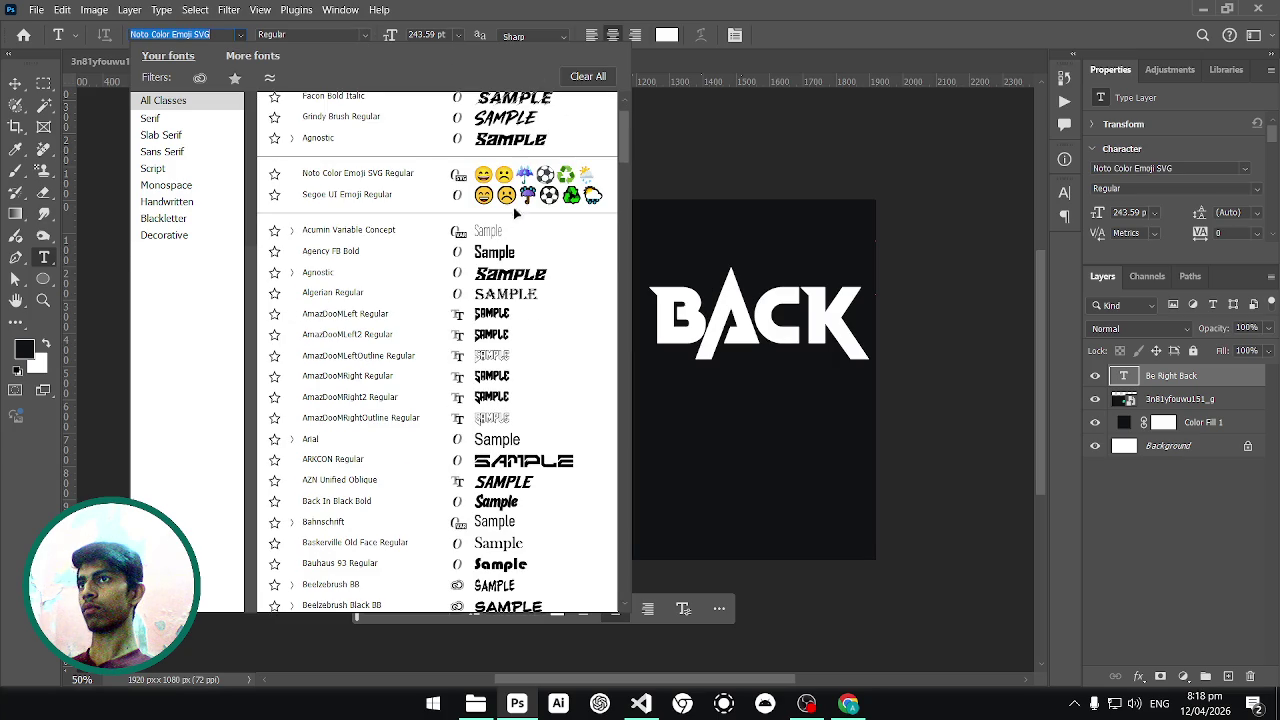
scroll(525, 313, down, 1)
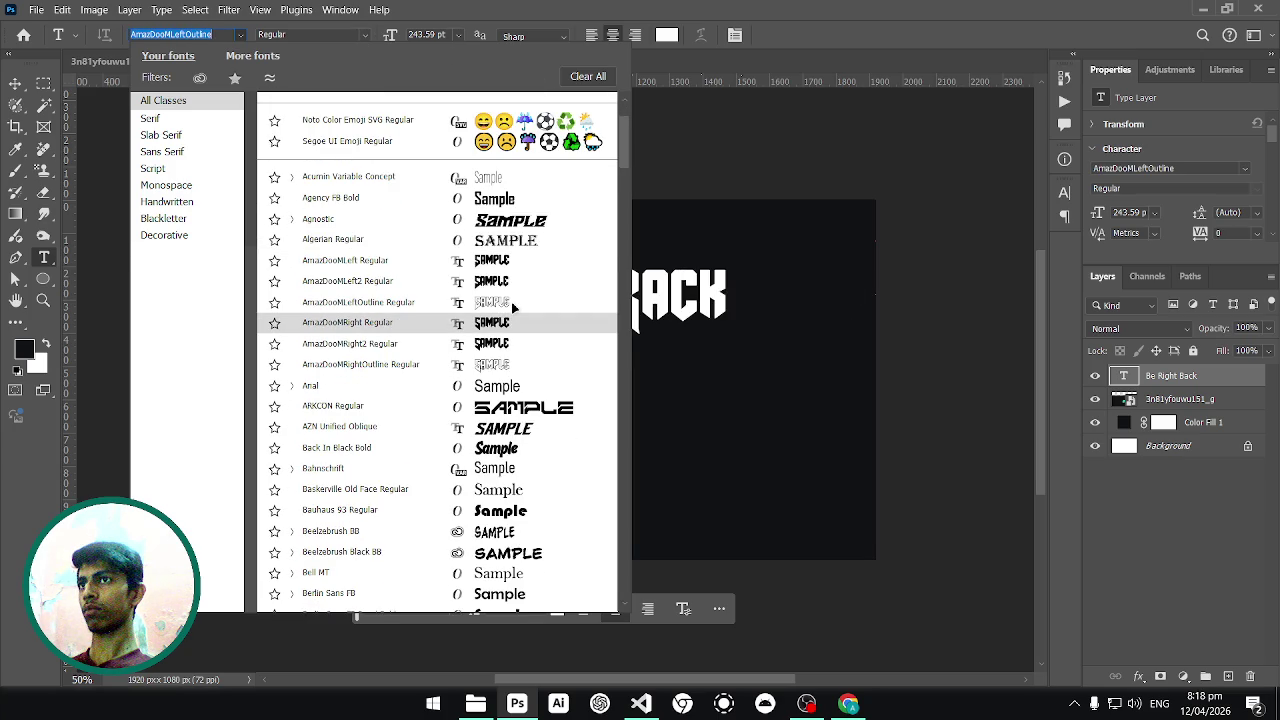
click(512, 303)
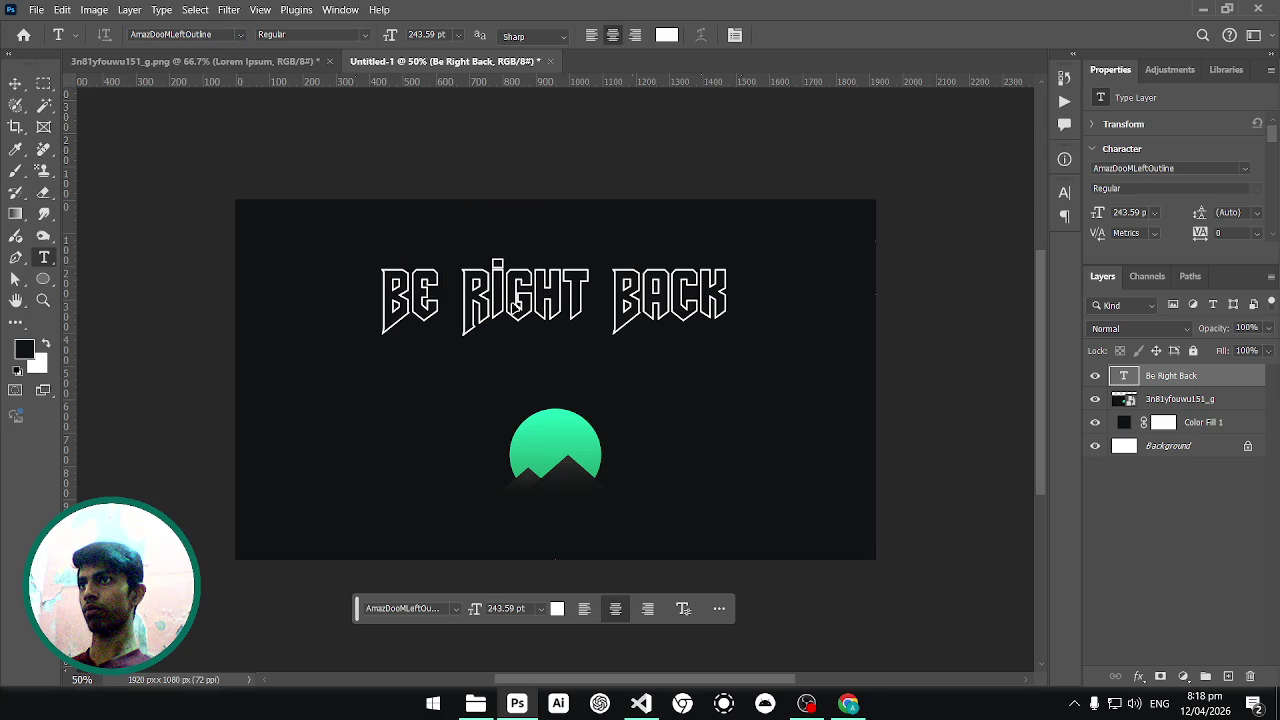
Search the font list for 'ark' and 'bau', then settle on AmazDoomLeft2.
click(240, 38)
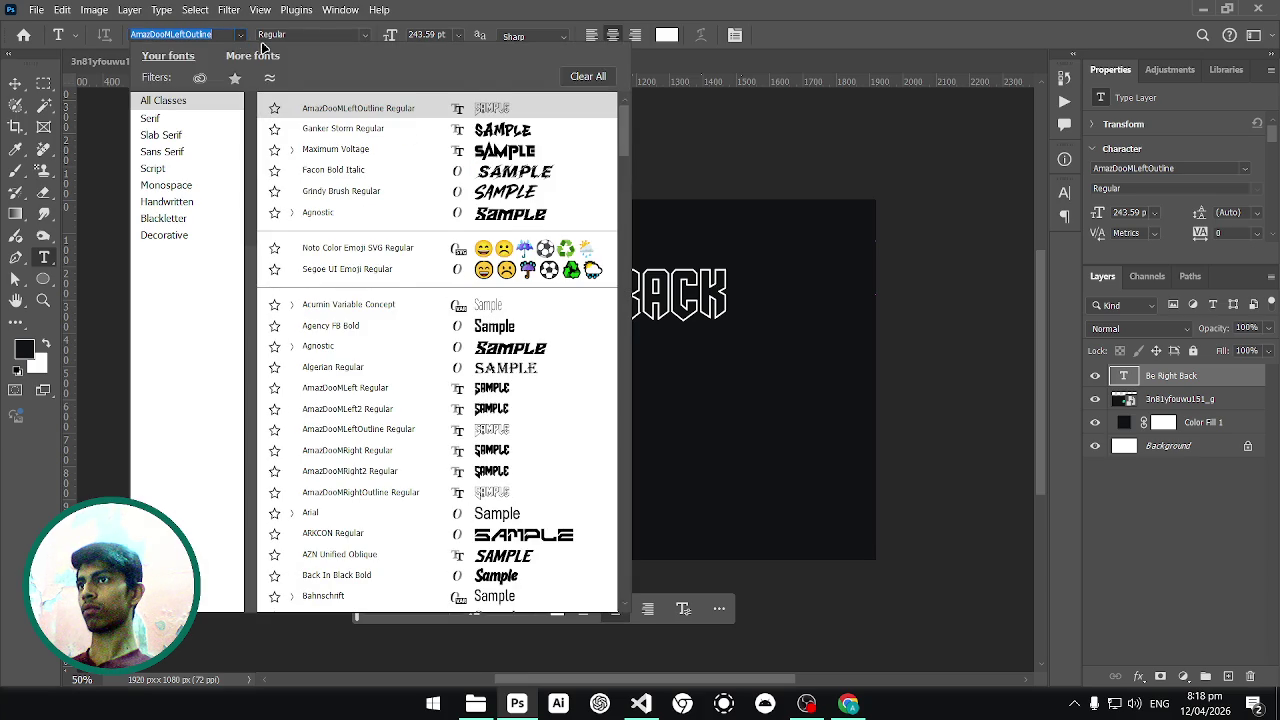
text(ark)
scroll(473, 368, down, 5)
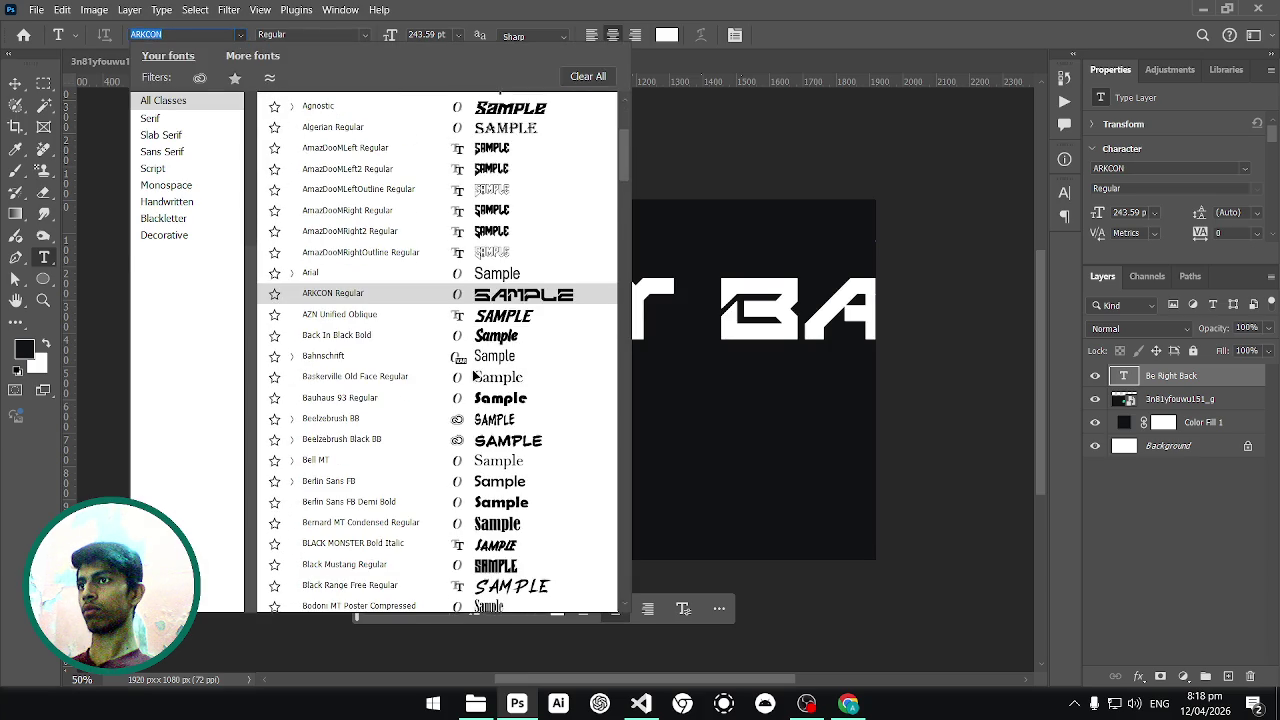
scroll(473, 370, down, 2)
scroll(473, 374, down, 3)
scroll(473, 373, down, 2)
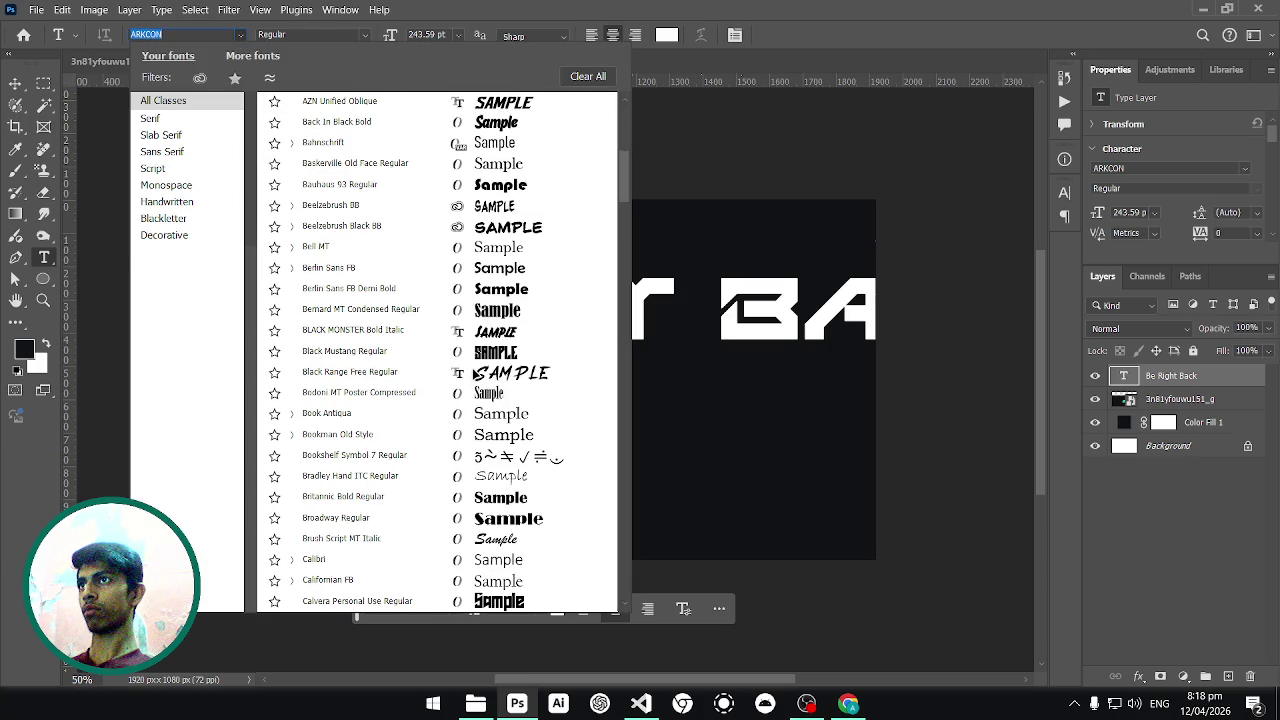
text(bau)
drag(623, 191, 628, 134)
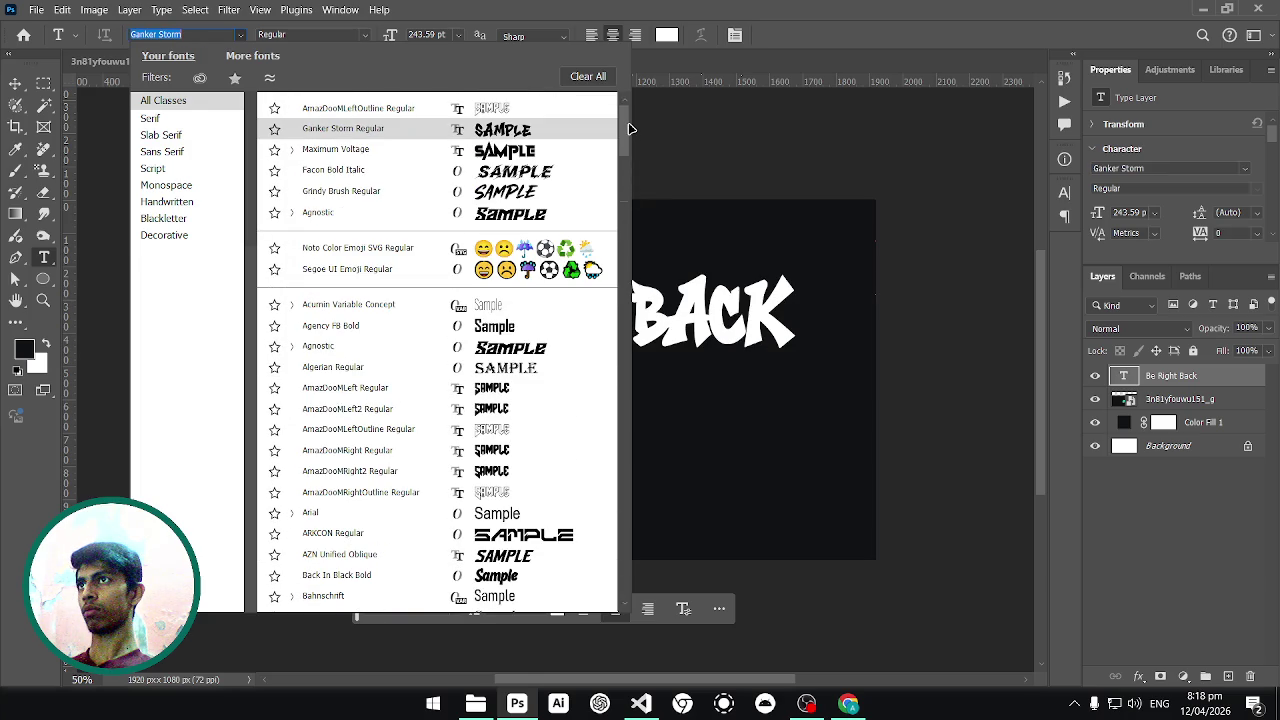
key(Down)
key(Down)
key(Down)
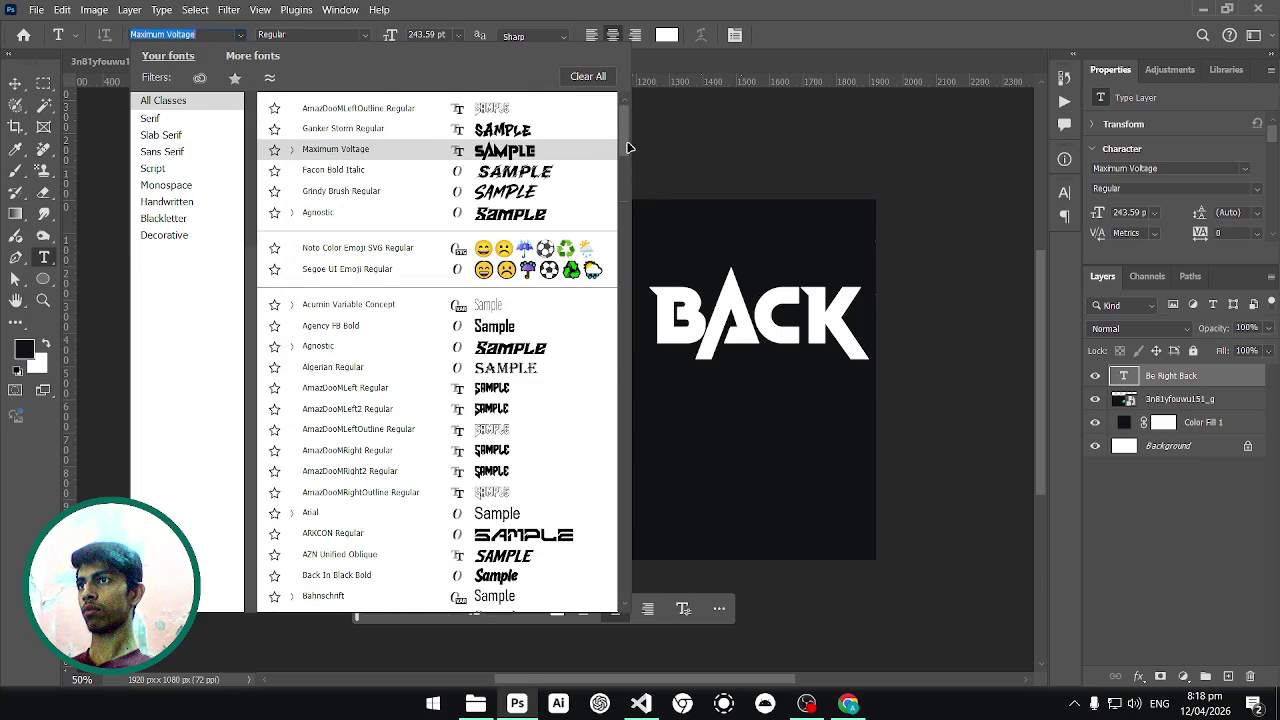
key(Down)
key(Down)
key(Down)
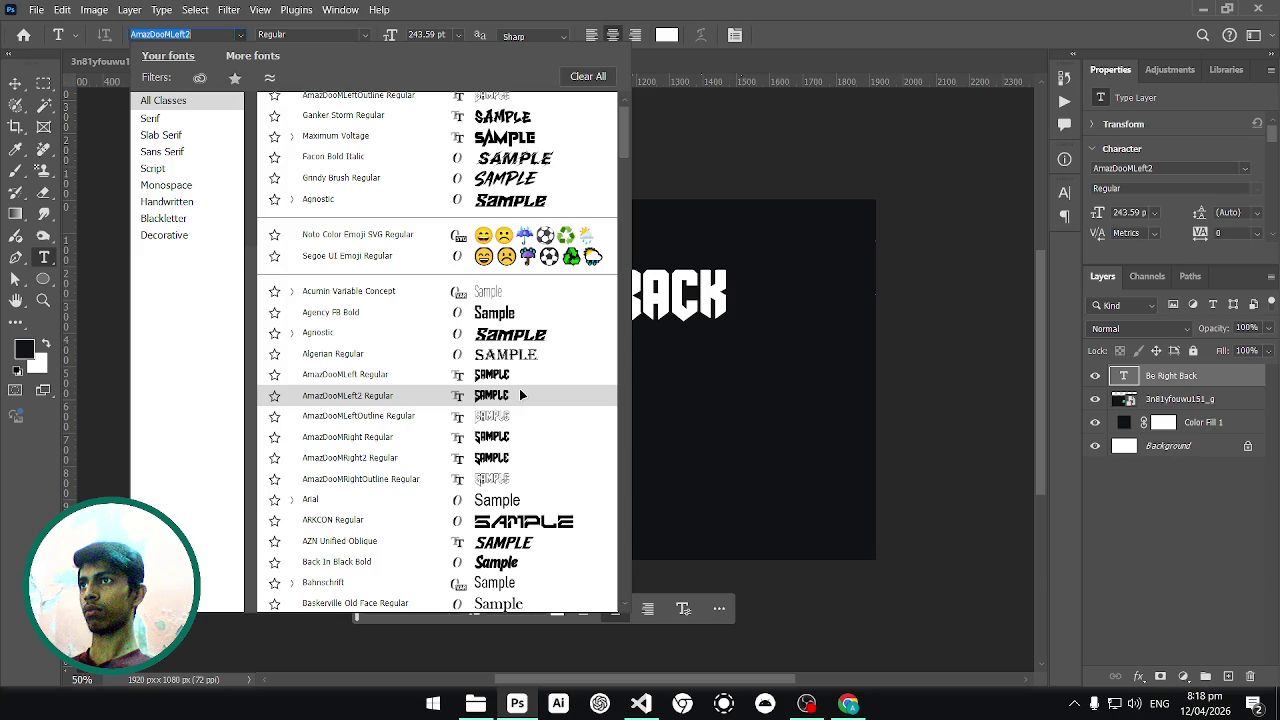
click(520, 395)
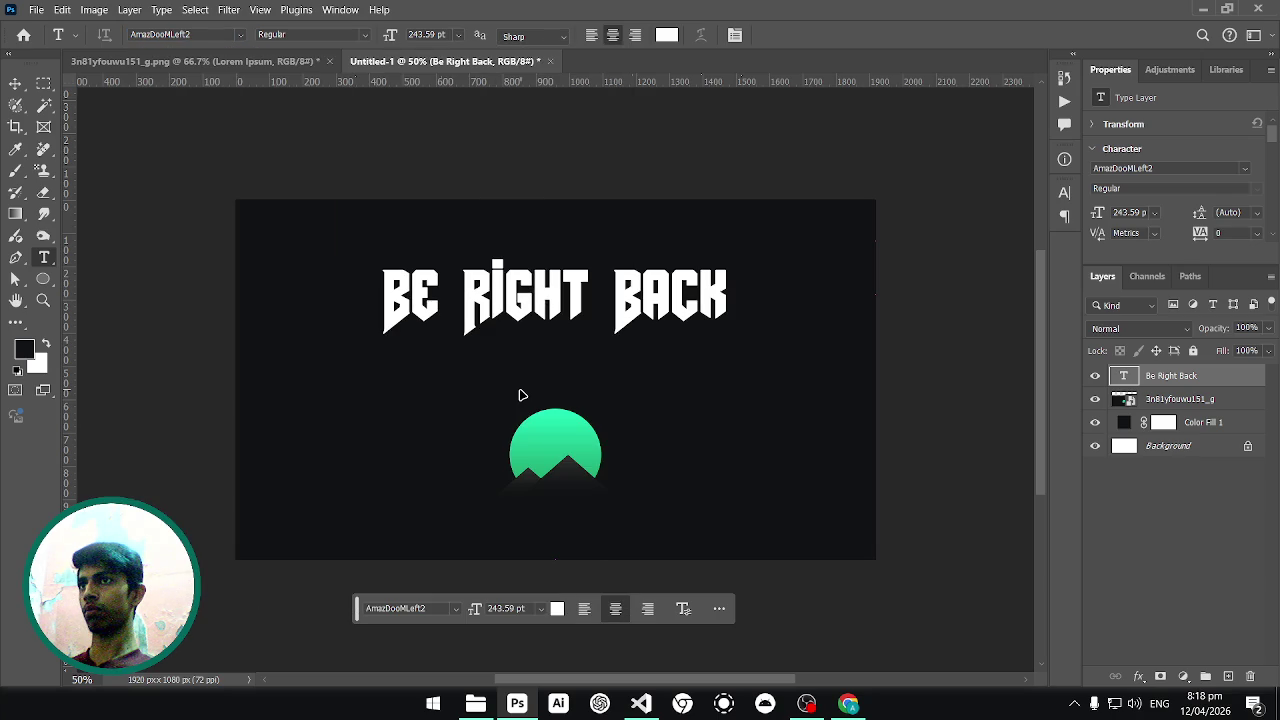
Try AmazDoomRight, then set the headline in Acumin Variable Concept ExtraCondensed Thin.
click(244, 36)
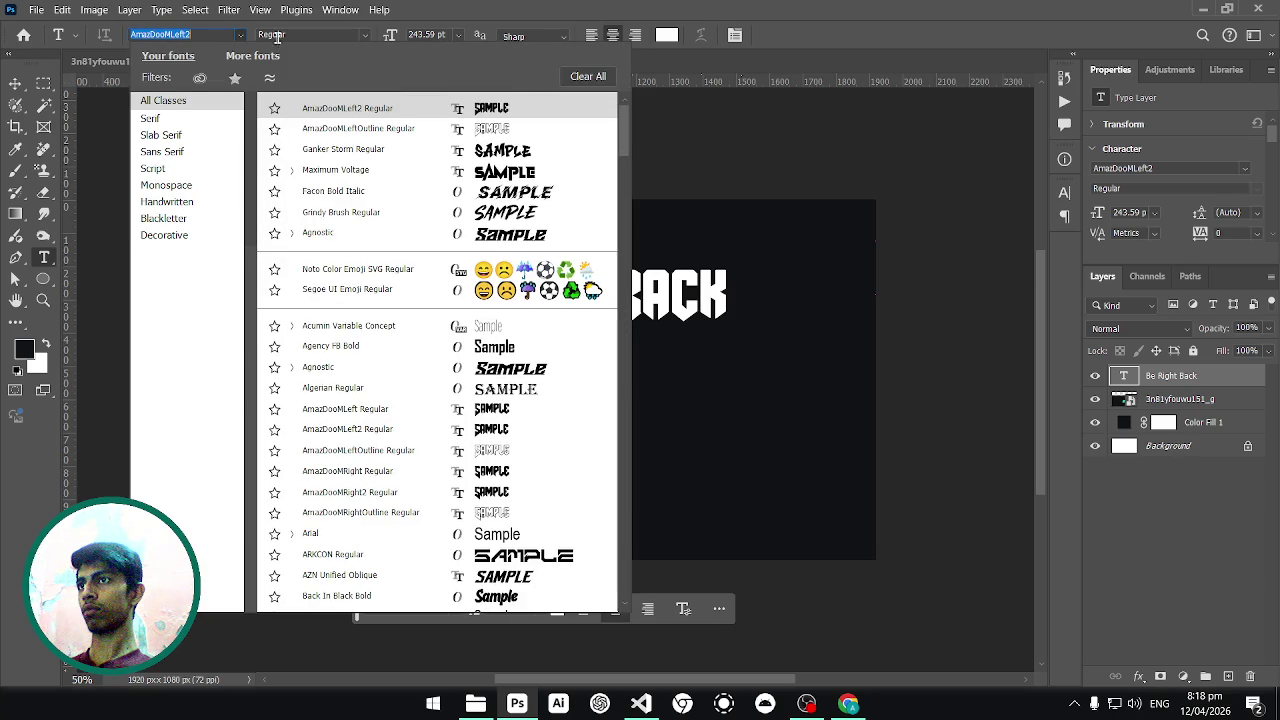
click(511, 476)
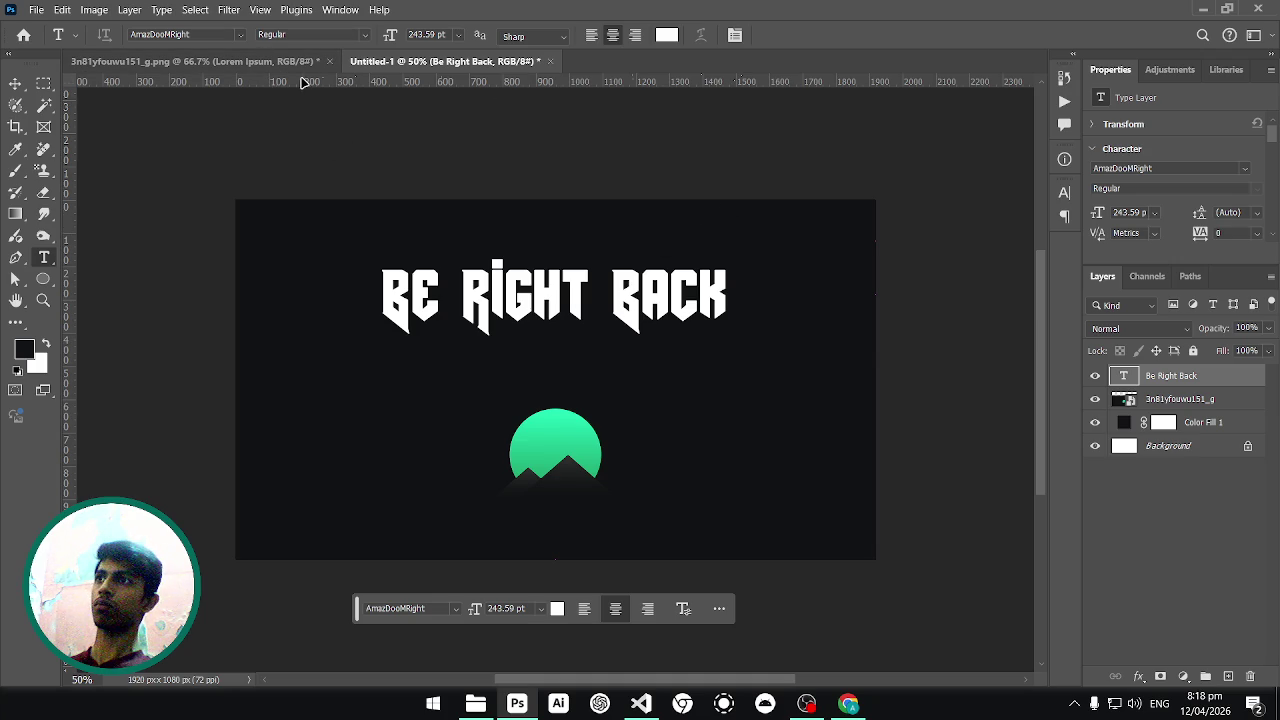
click(240, 35)
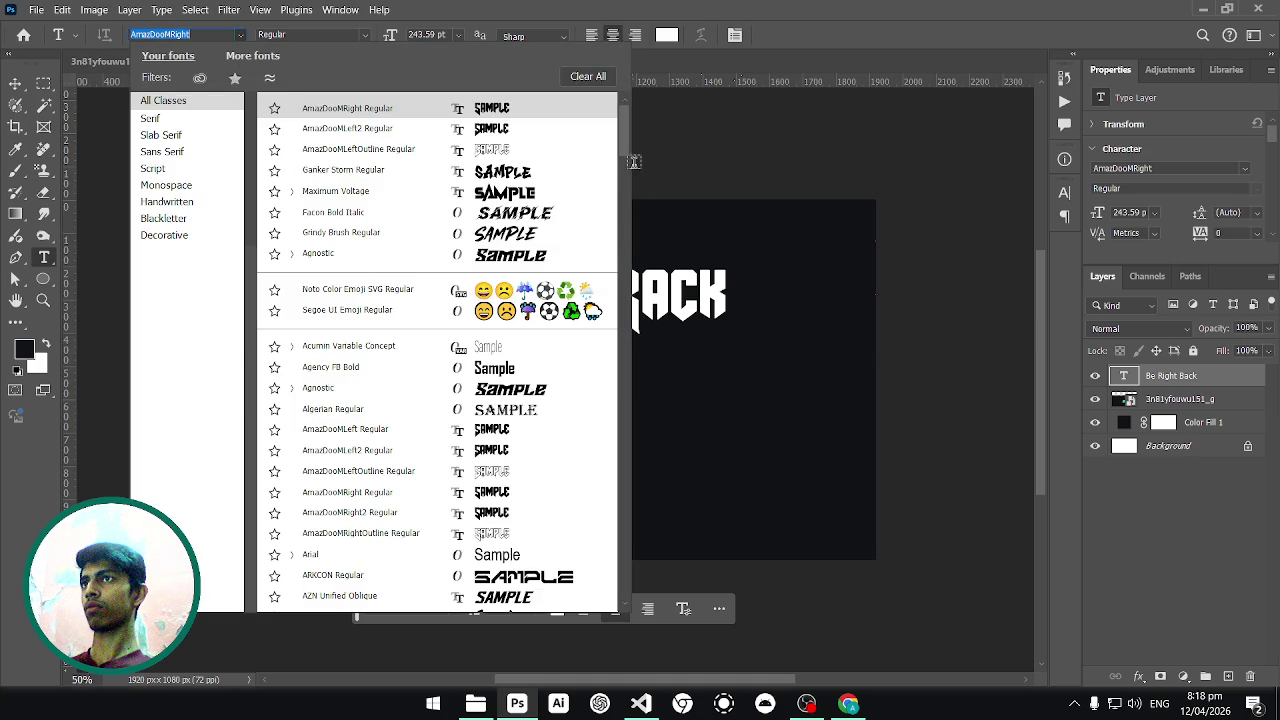
drag(633, 161, 632, 285)
scroll(608, 246, up, 10)
drag(625, 213, 625, 160)
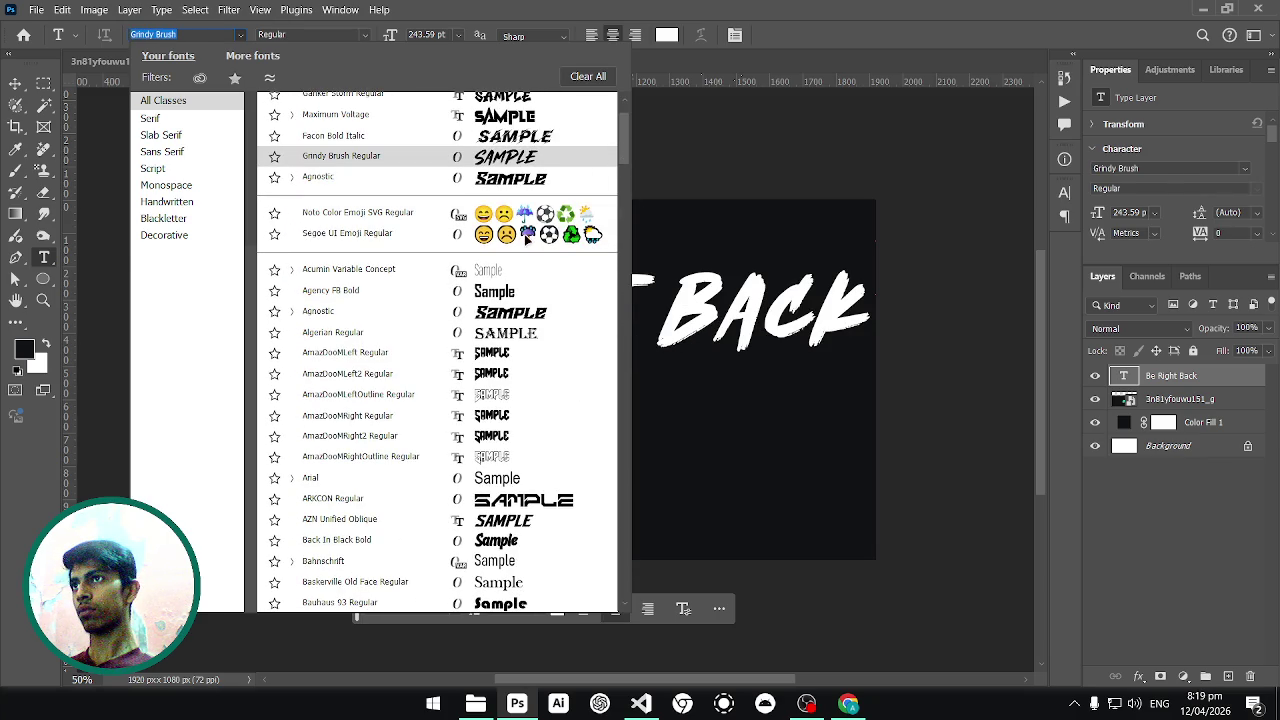
click(495, 268)
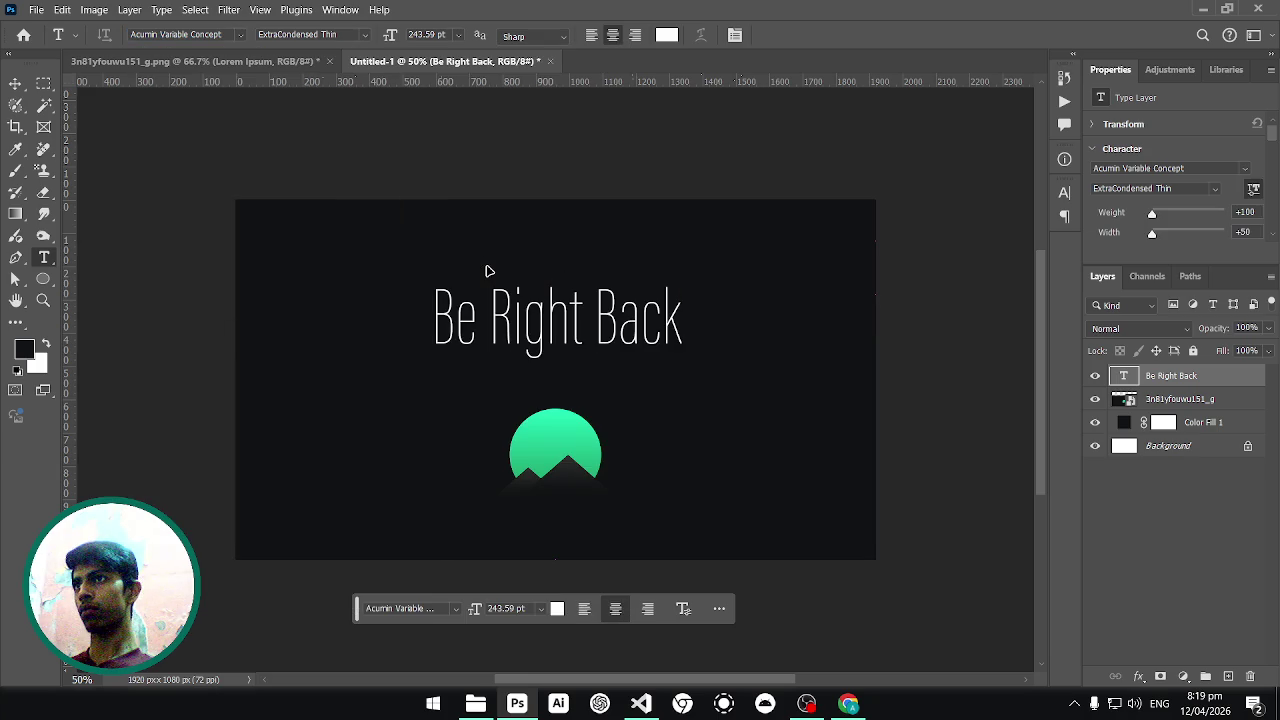
Switch the headline text to All Caps in the Character panel.
click(364, 36)
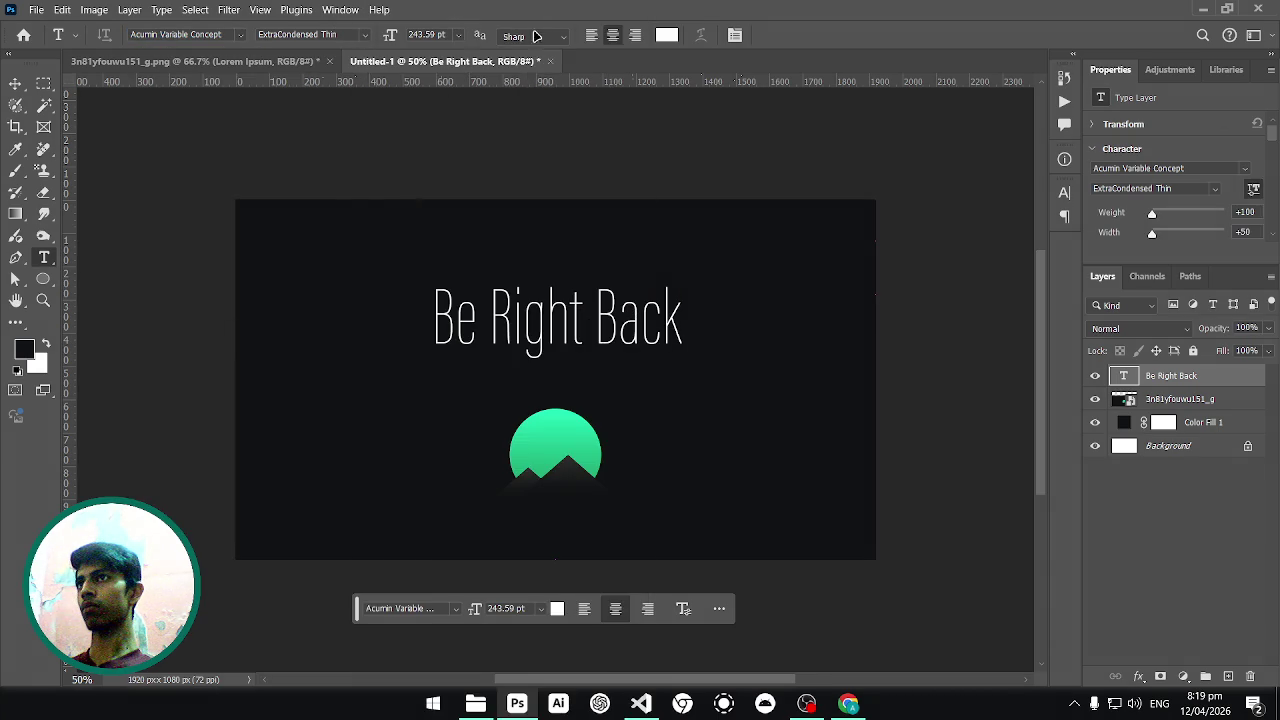
click(734, 35)
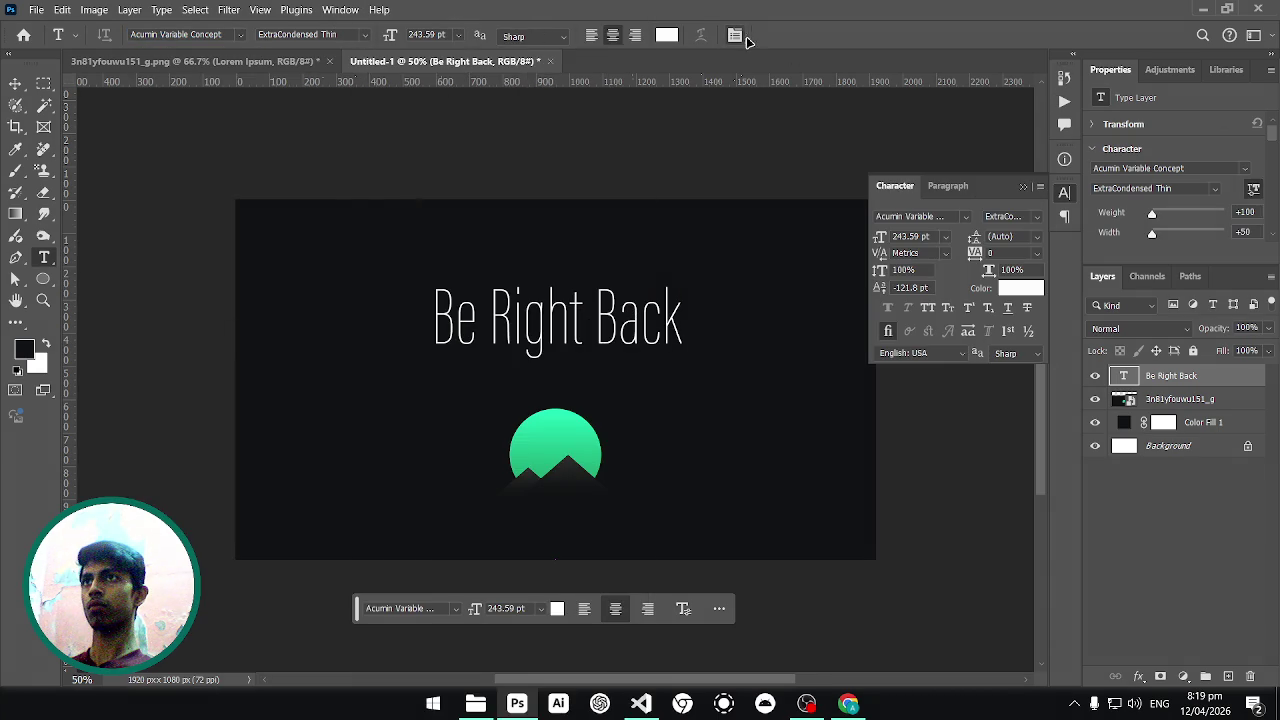
click(928, 309)
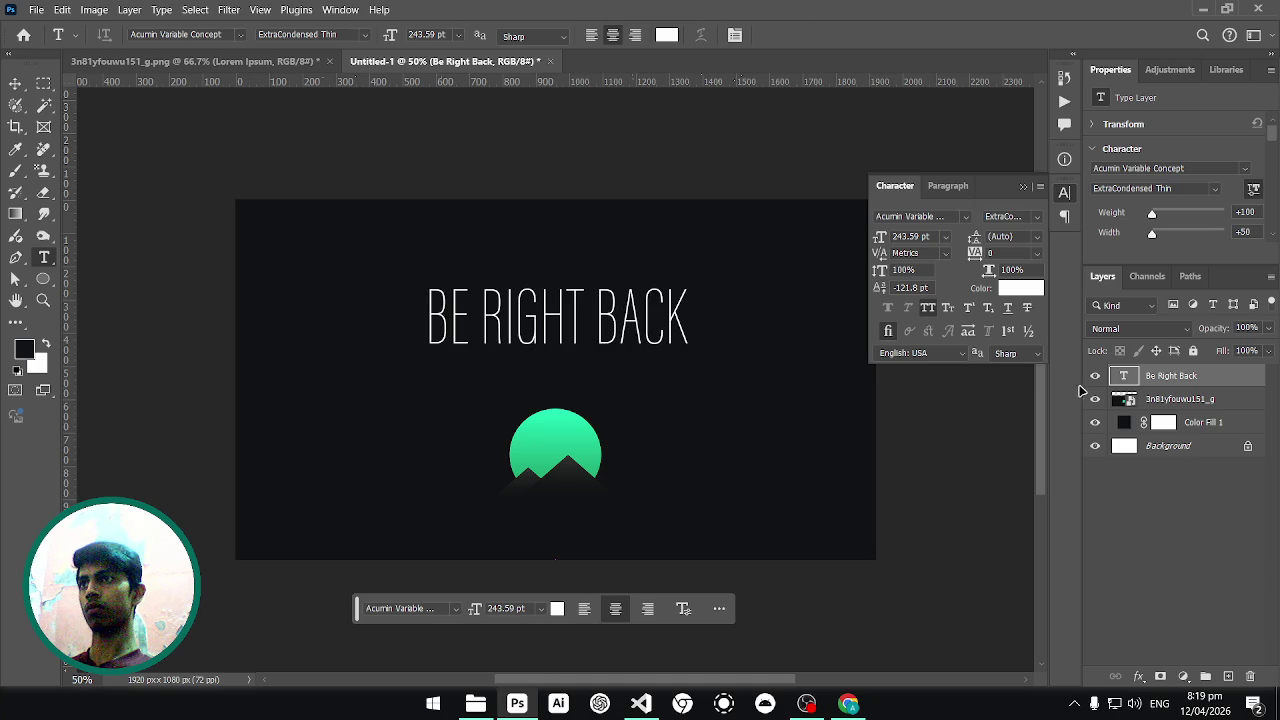
Scale the BE RIGHT BACK headline up to about 329 pt and commit it.
key(ctrl+t)
drag(688, 272, 732, 256)
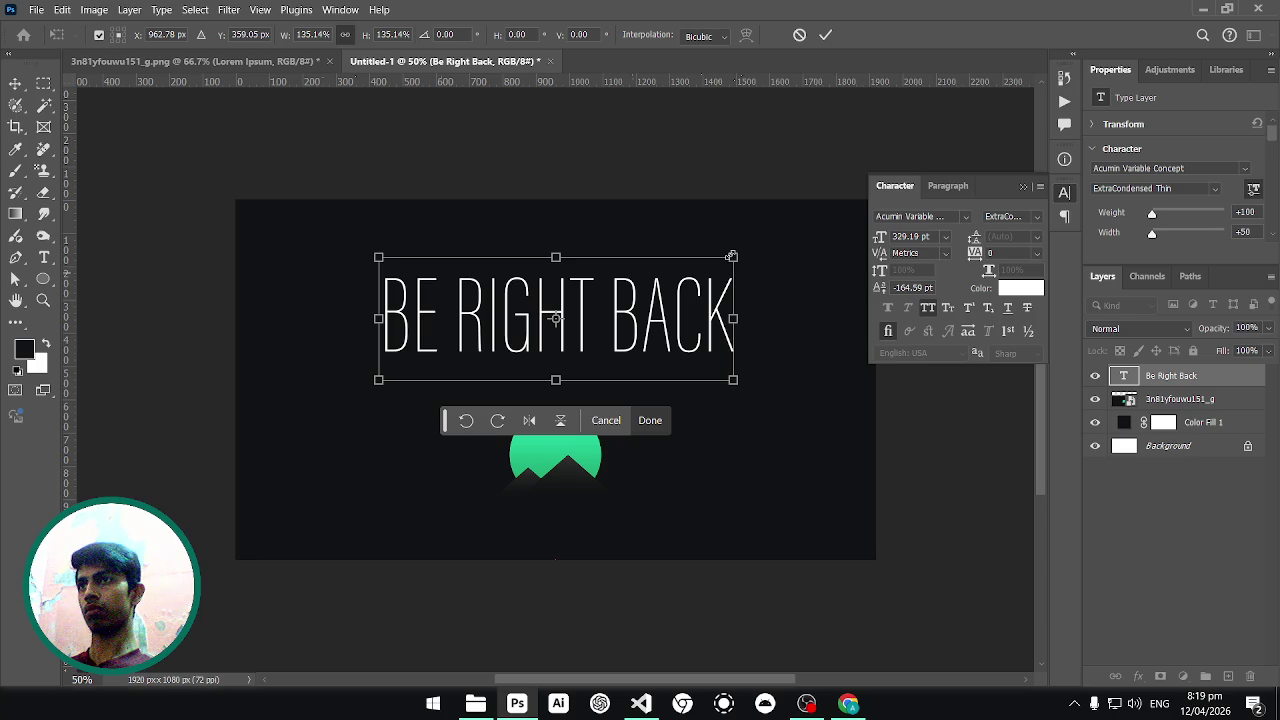
key(Return)
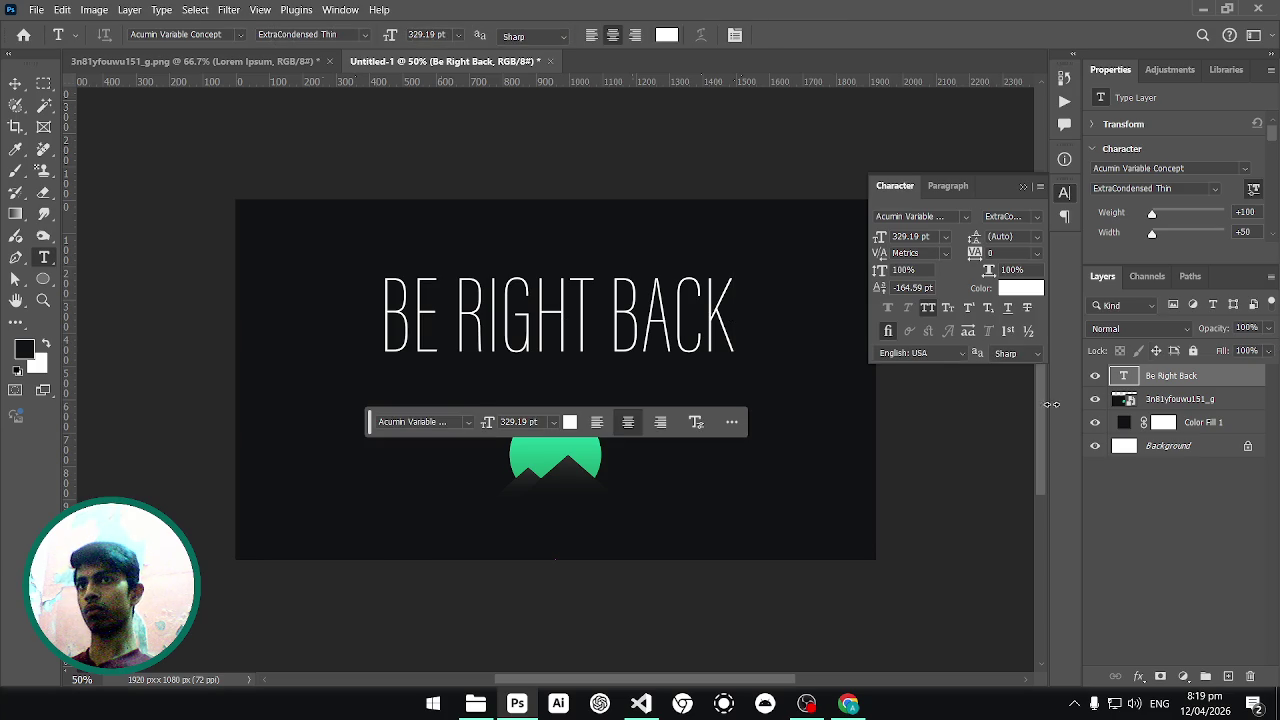
mouse_move(370, 424)
mouse_down()
mouse_move(372, 535)
mouse_move(346, 618)
mouse_up()
click(348, 10)
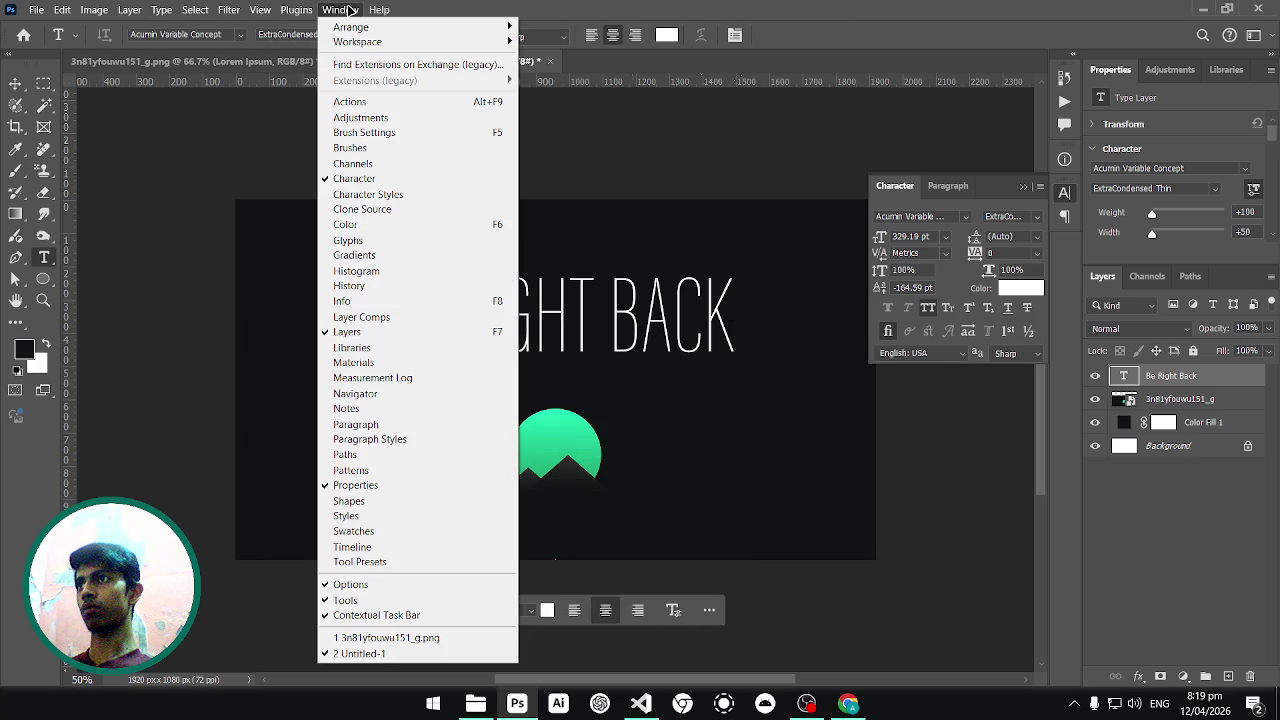
Show a taller Timeline panel, expand the Be Right Back track, and select the logo clip.
click(362, 547)
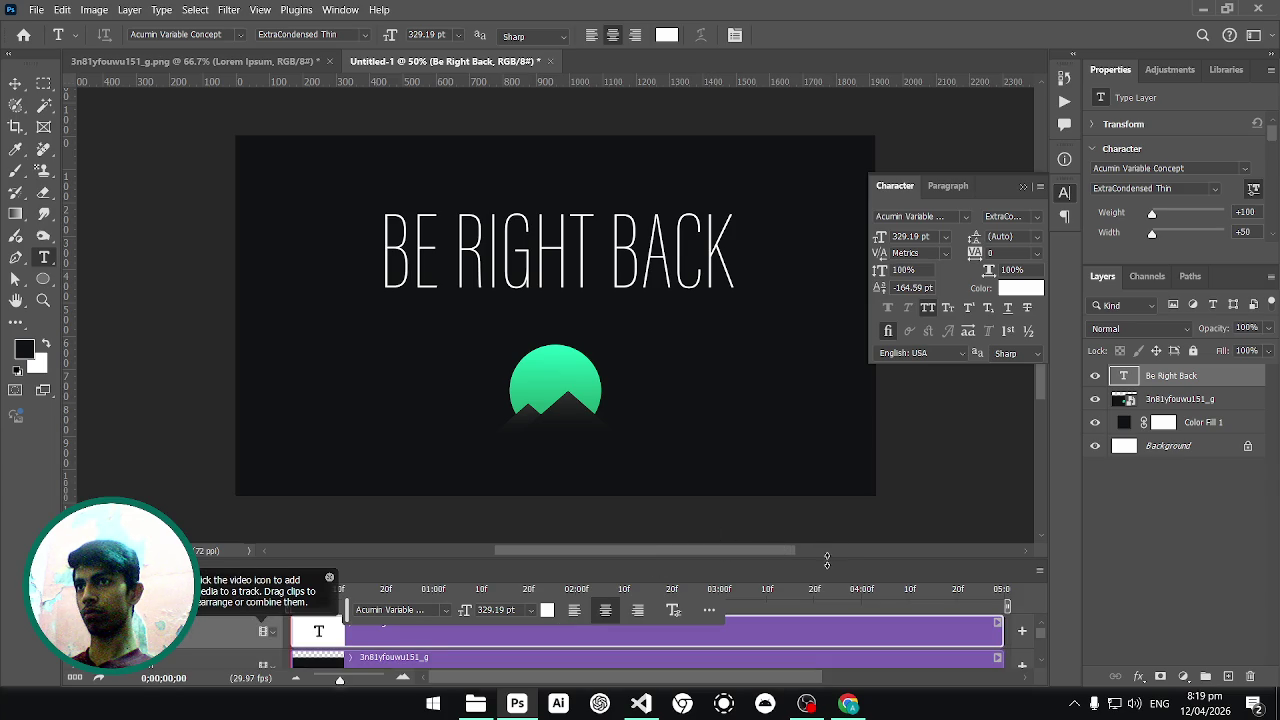
drag(827, 561, 827, 428)
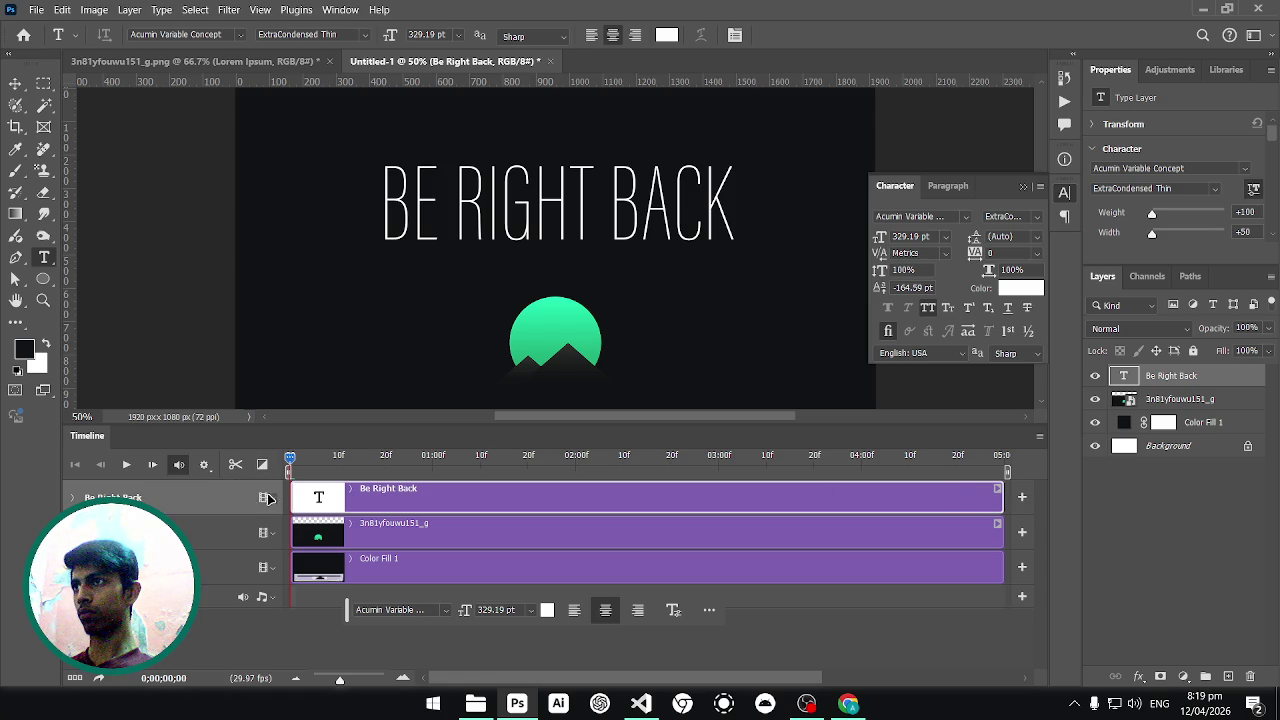
click(74, 497)
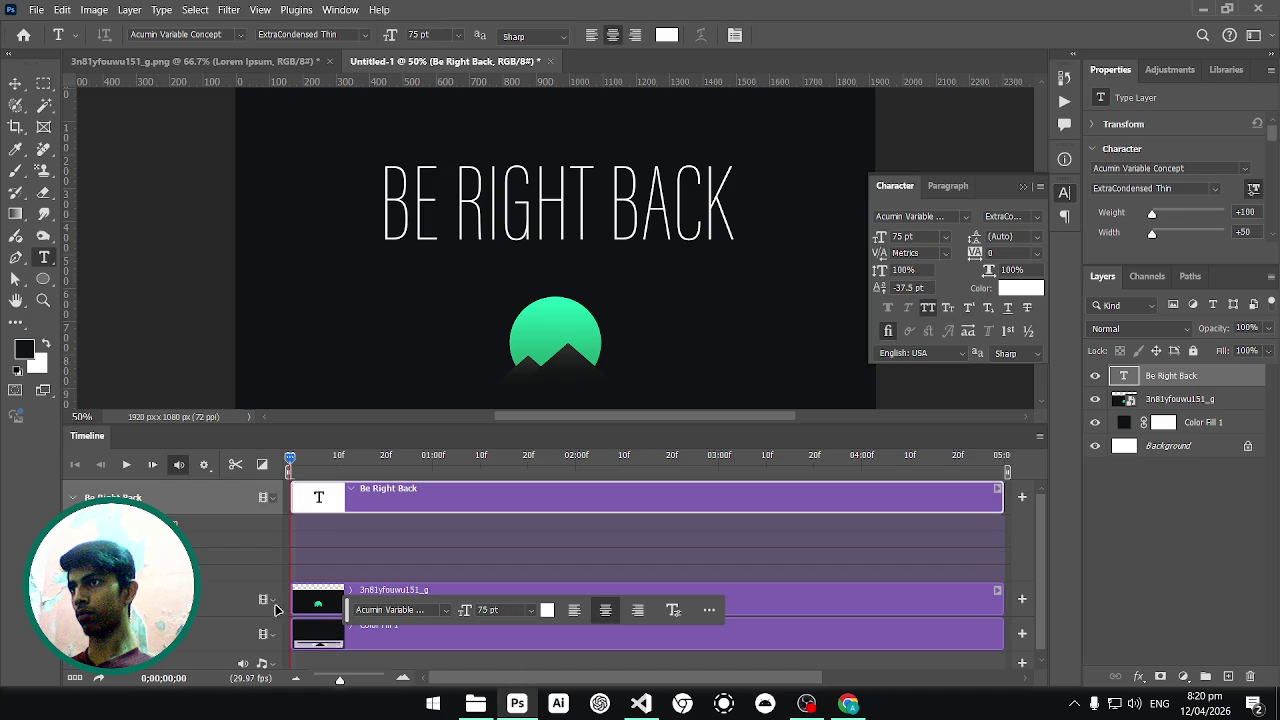
click(328, 602)
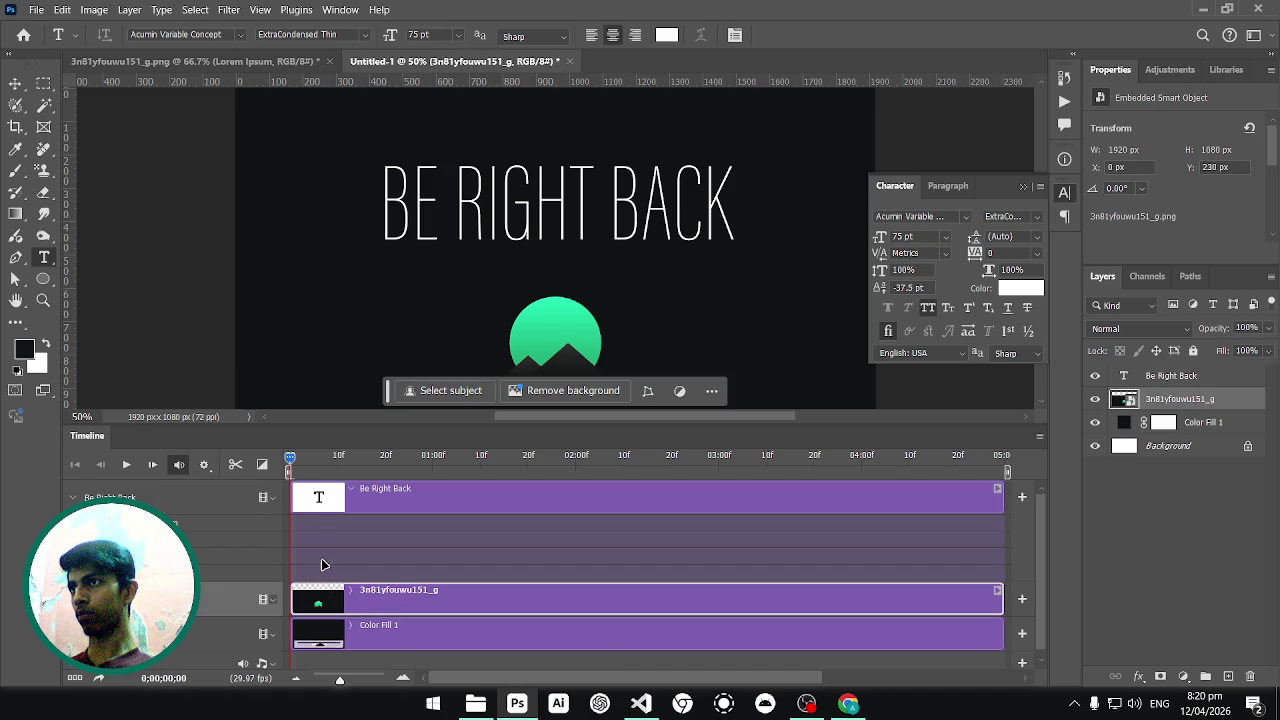
right_click(302, 510)
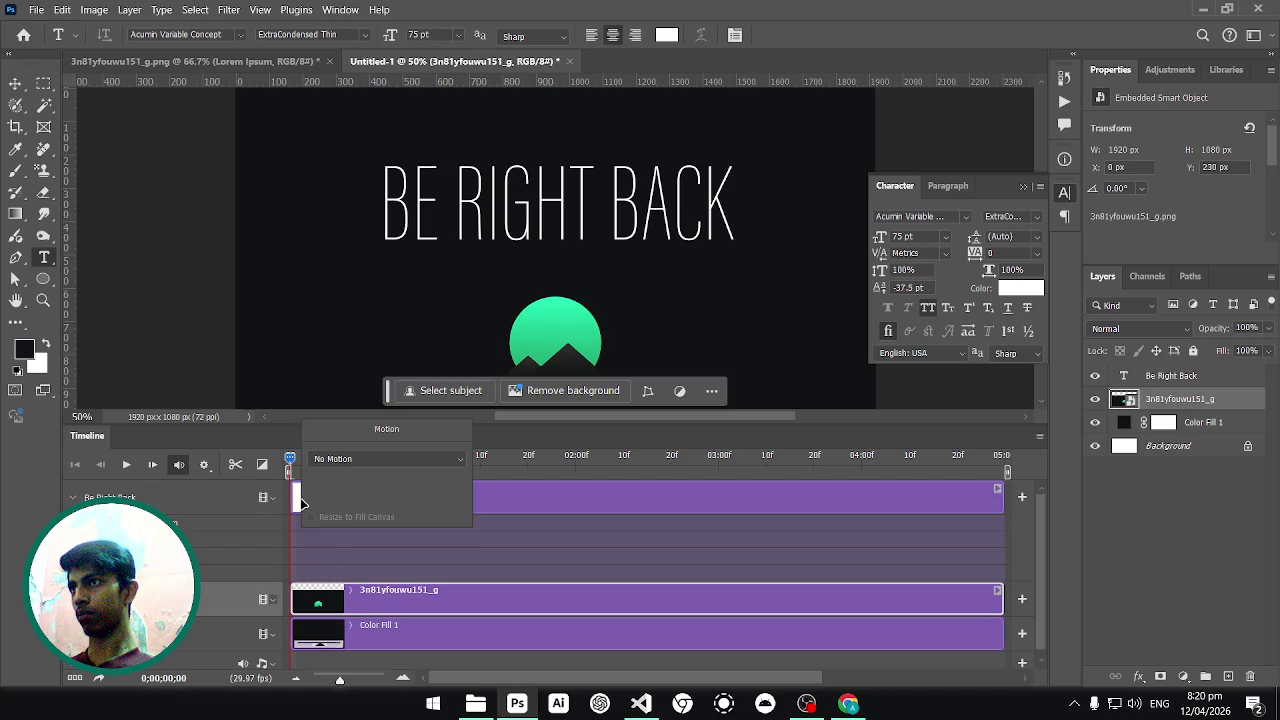
click(359, 463)
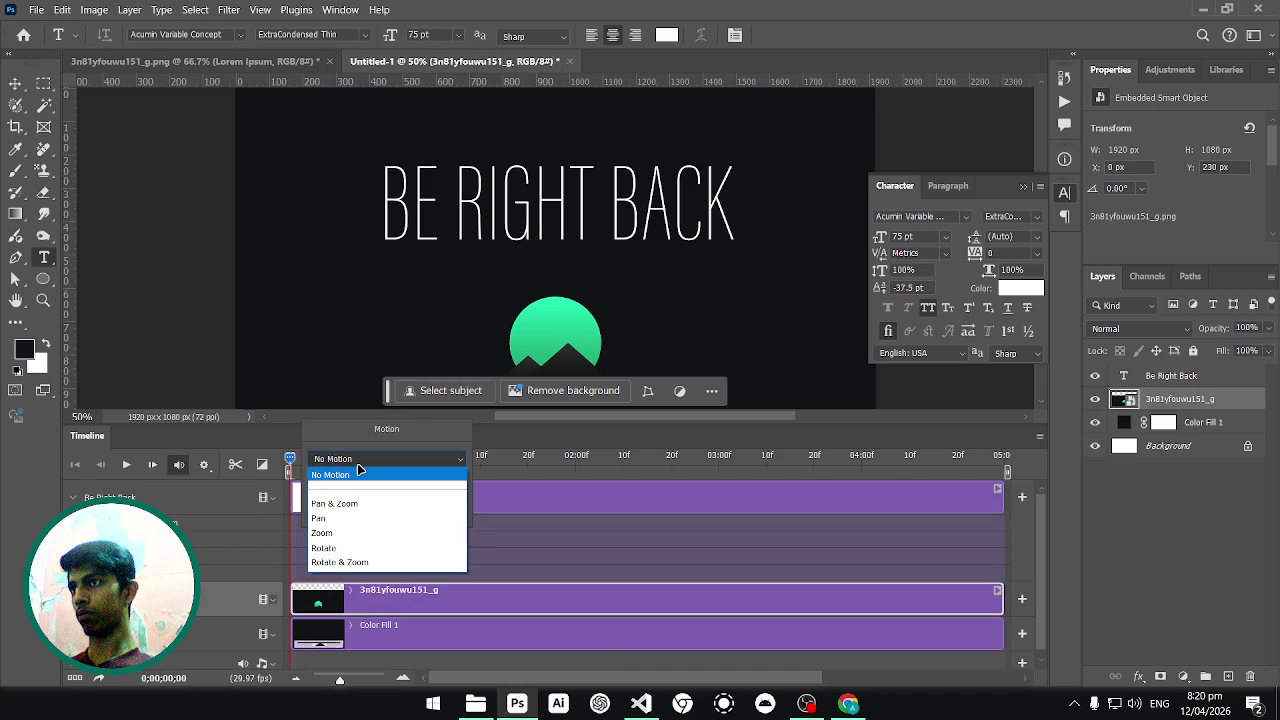
click(358, 472)
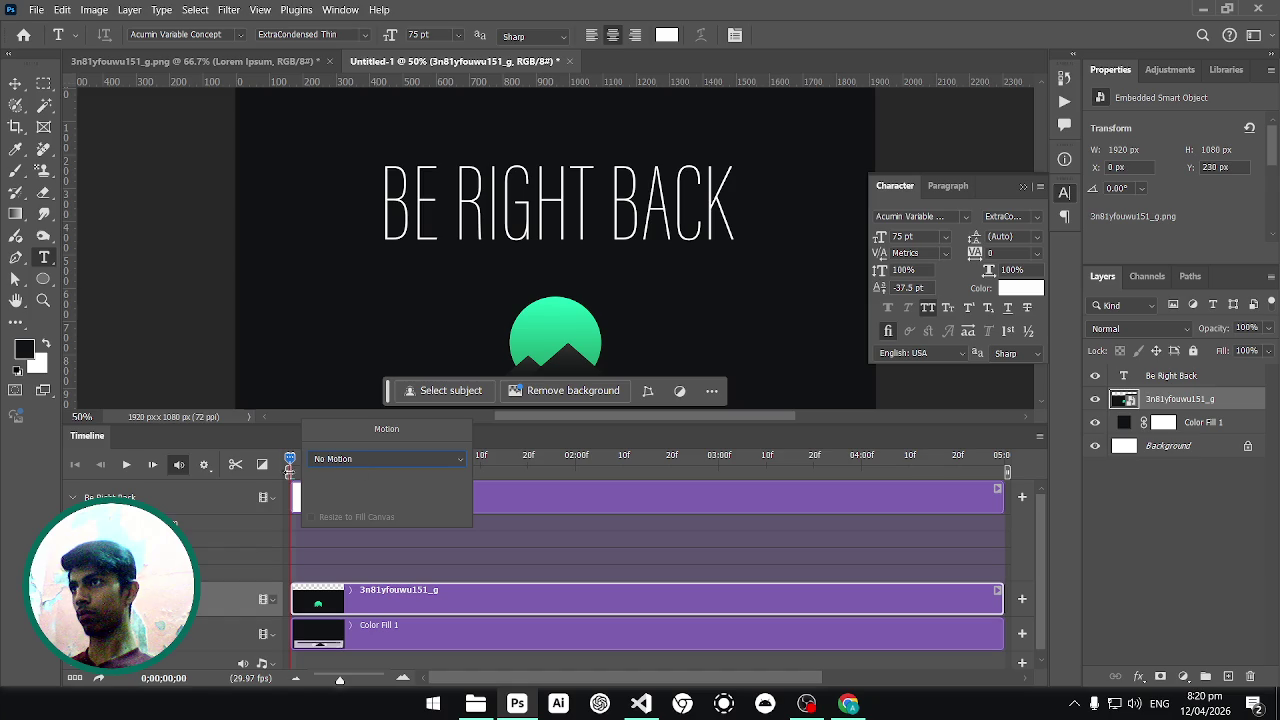
click(332, 549)
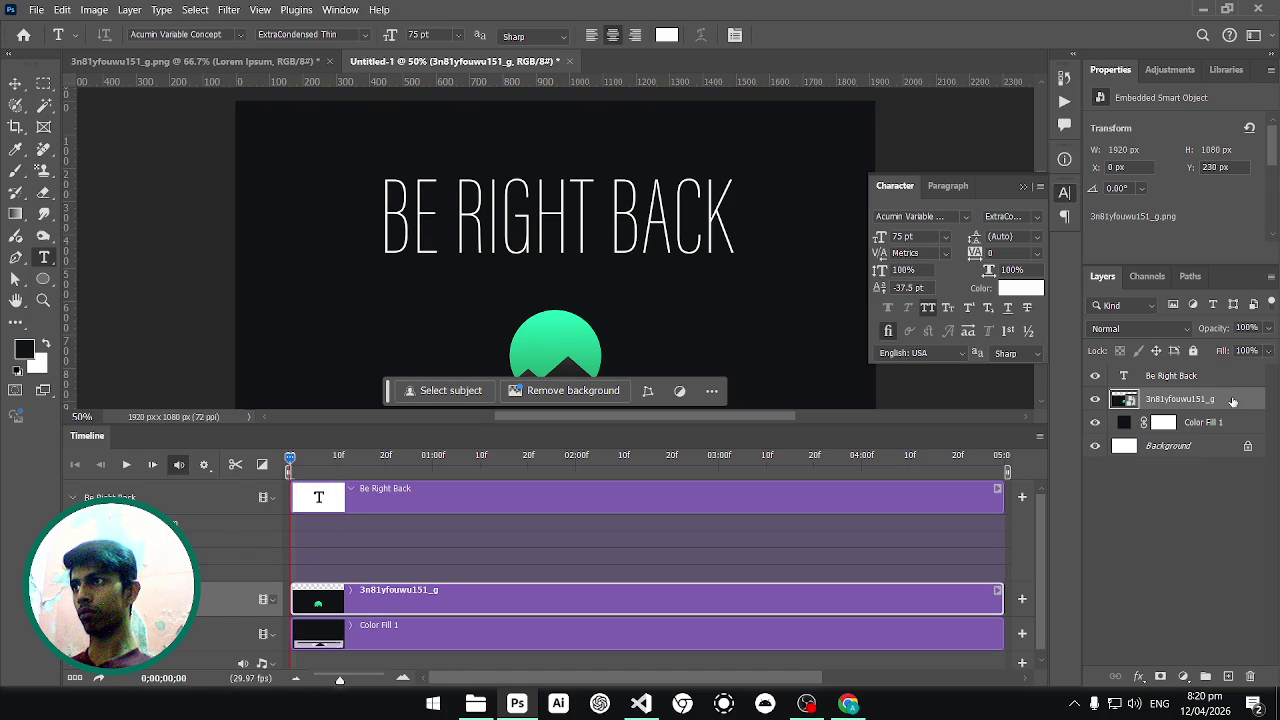
Give the logo layer a sampled-green Outer Glow: 100% opacity, 57% spread, 51 px size.
double_click(1233, 401)
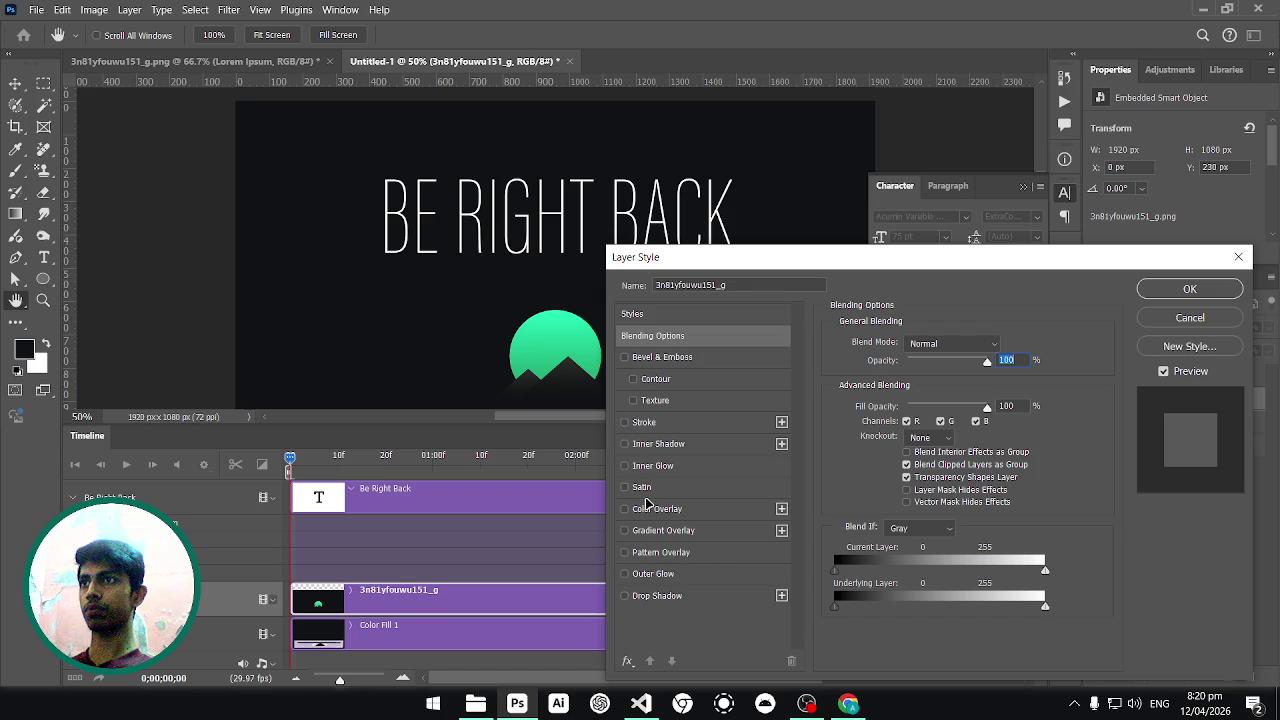
click(625, 574)
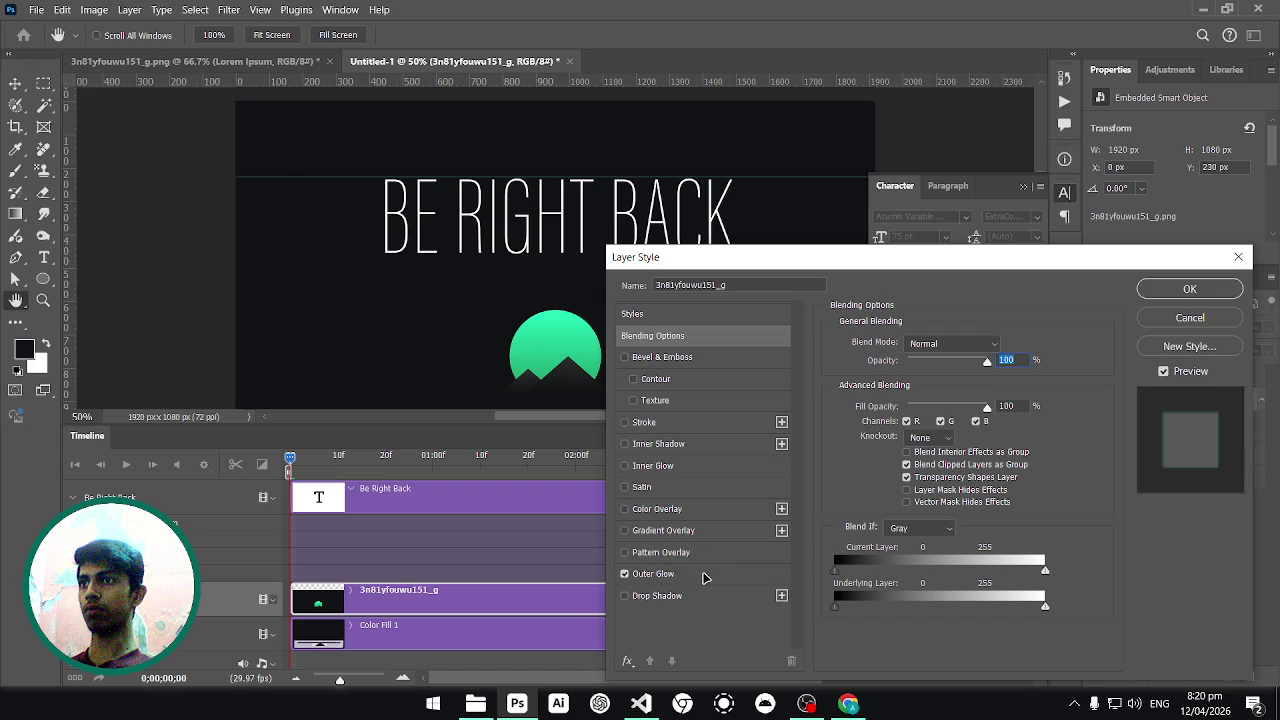
click(705, 578)
click(872, 401)
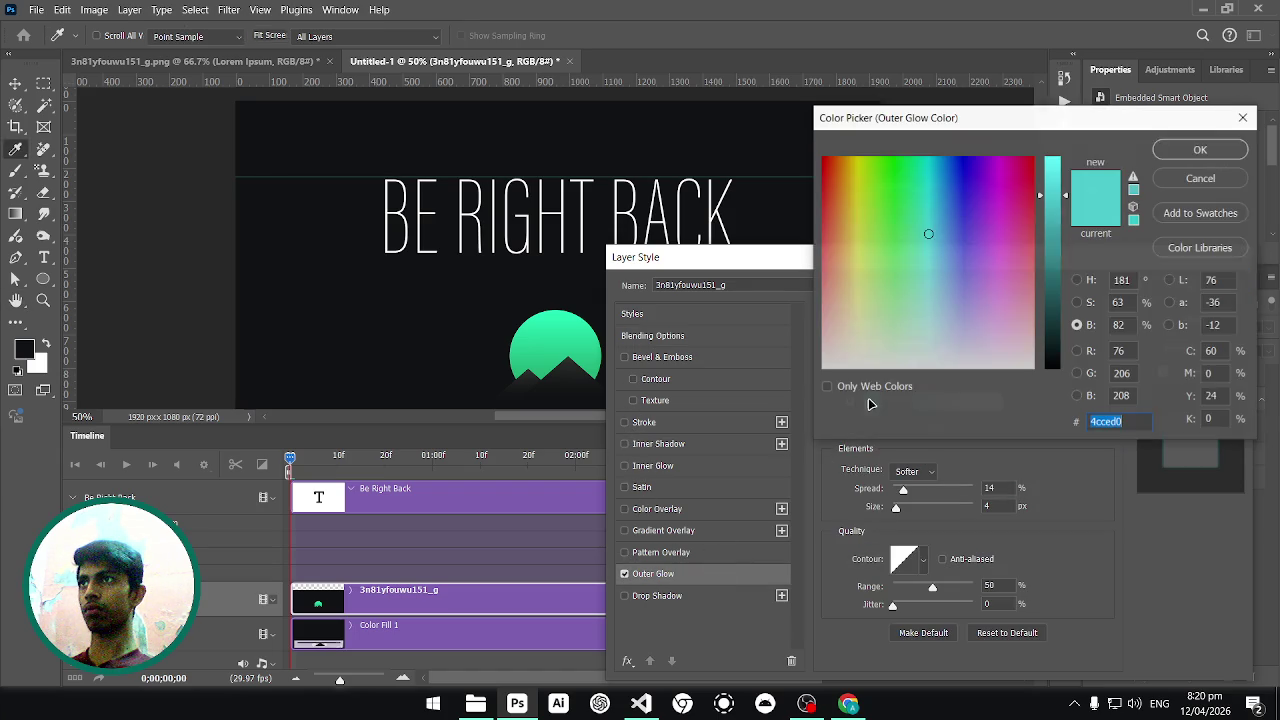
click(540, 330)
click(1168, 149)
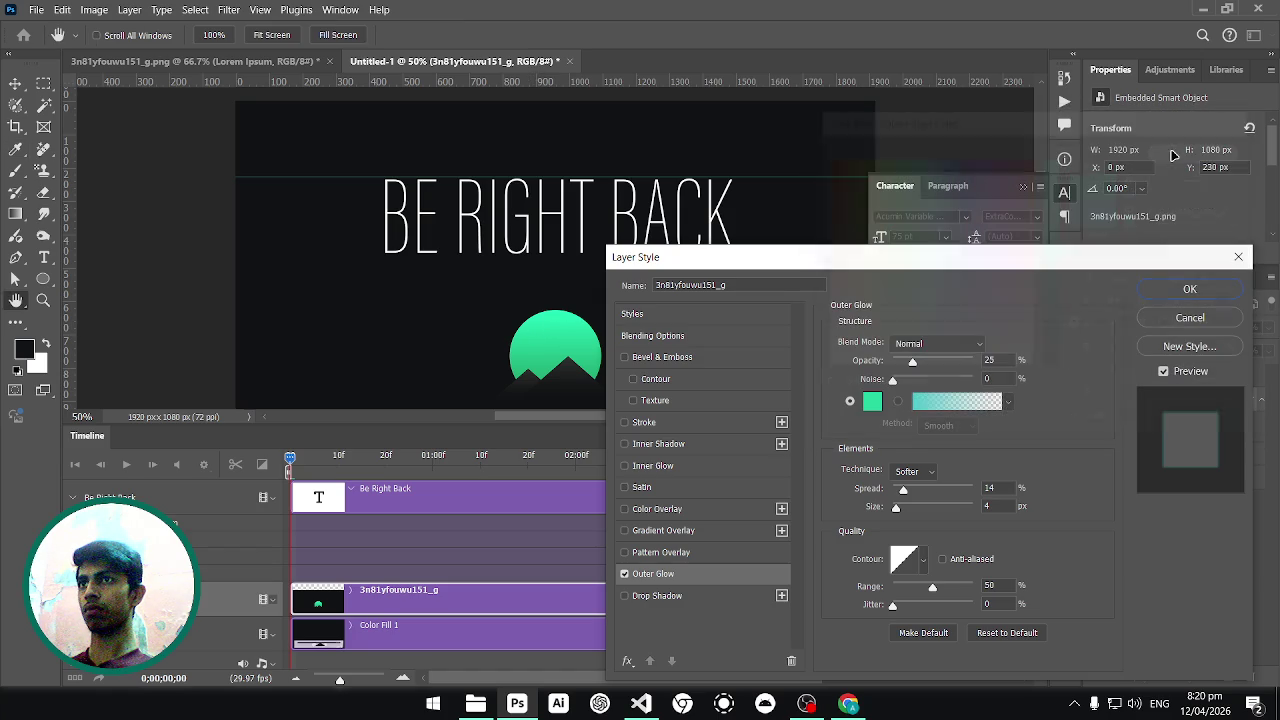
drag(931, 367, 1066, 370)
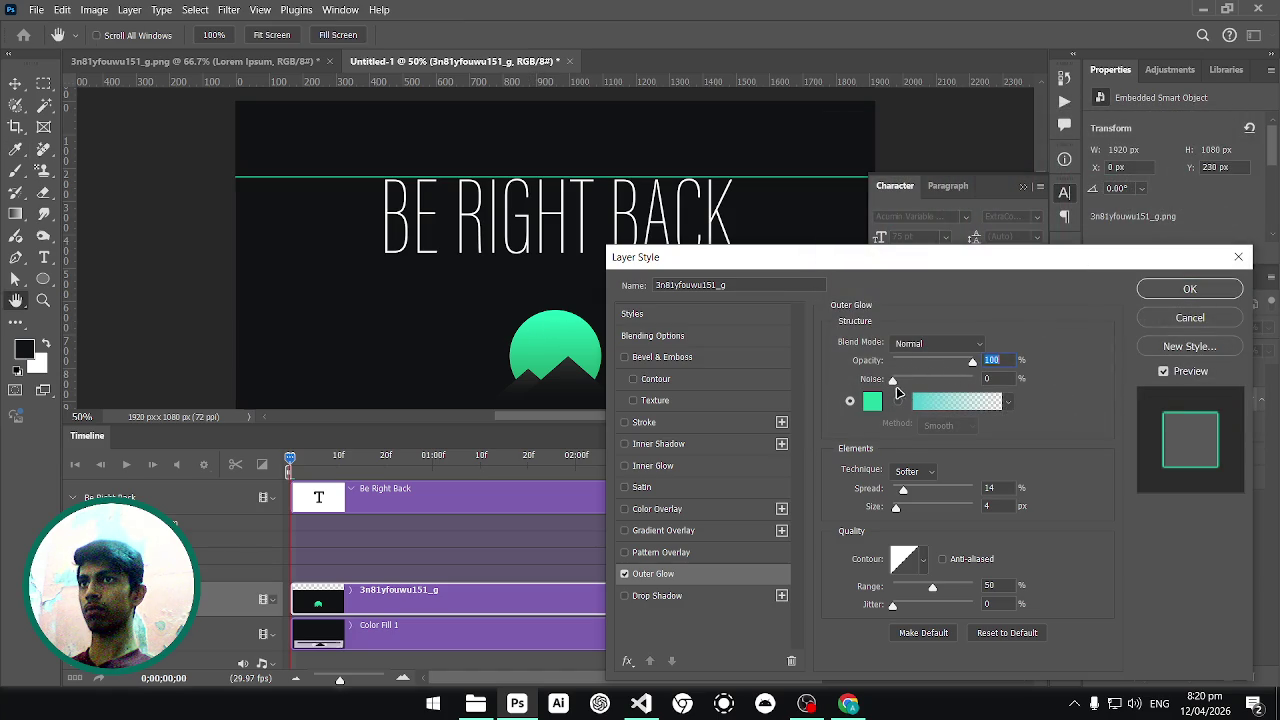
mouse_move(918, 496)
mouse_down()
mouse_move(940, 493)
mouse_move(914, 510)
mouse_up()
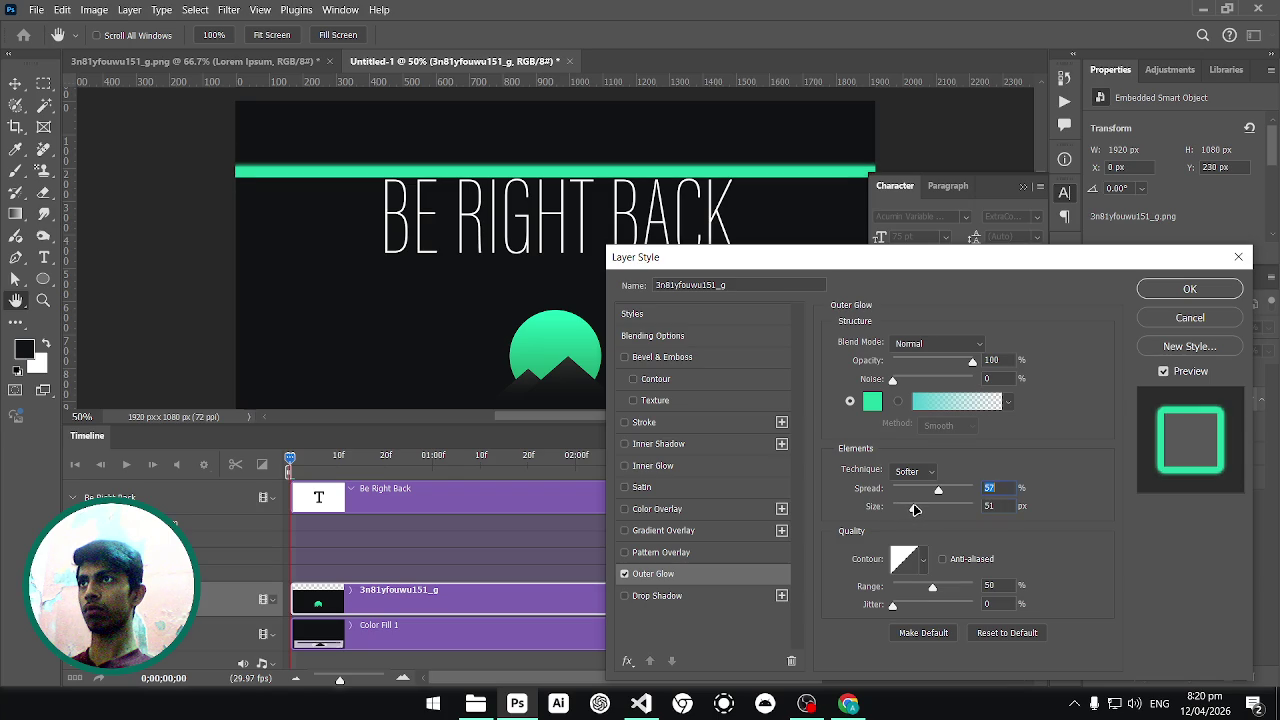
click(1190, 290)
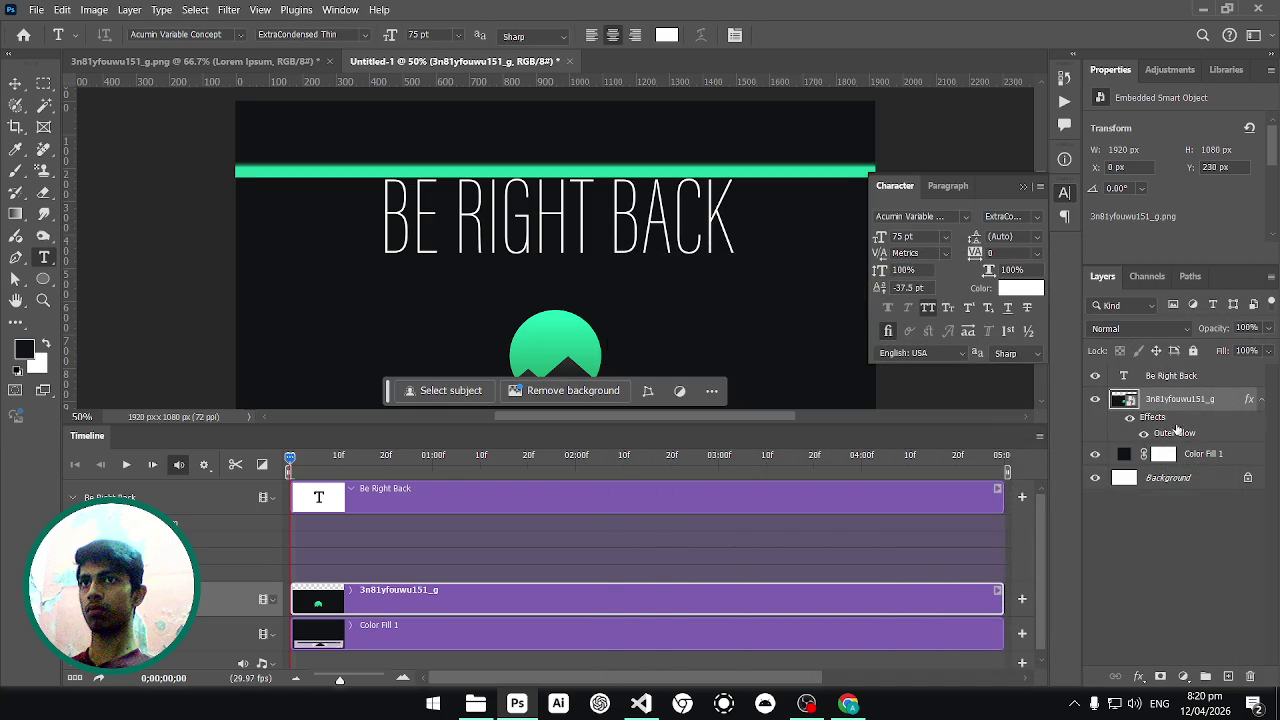
Move the Outer Glow effect onto the Be Right Back text layer and open its layer style.
drag(1176, 433, 1184, 378)
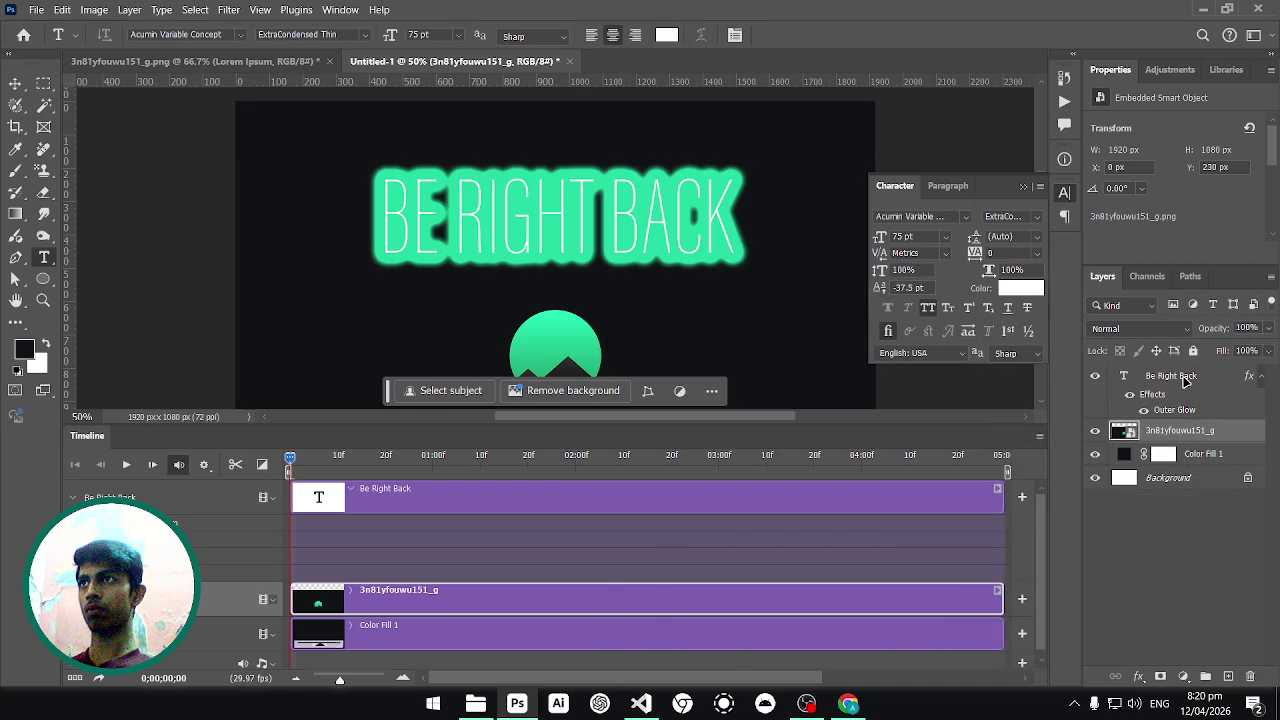
click(1208, 379)
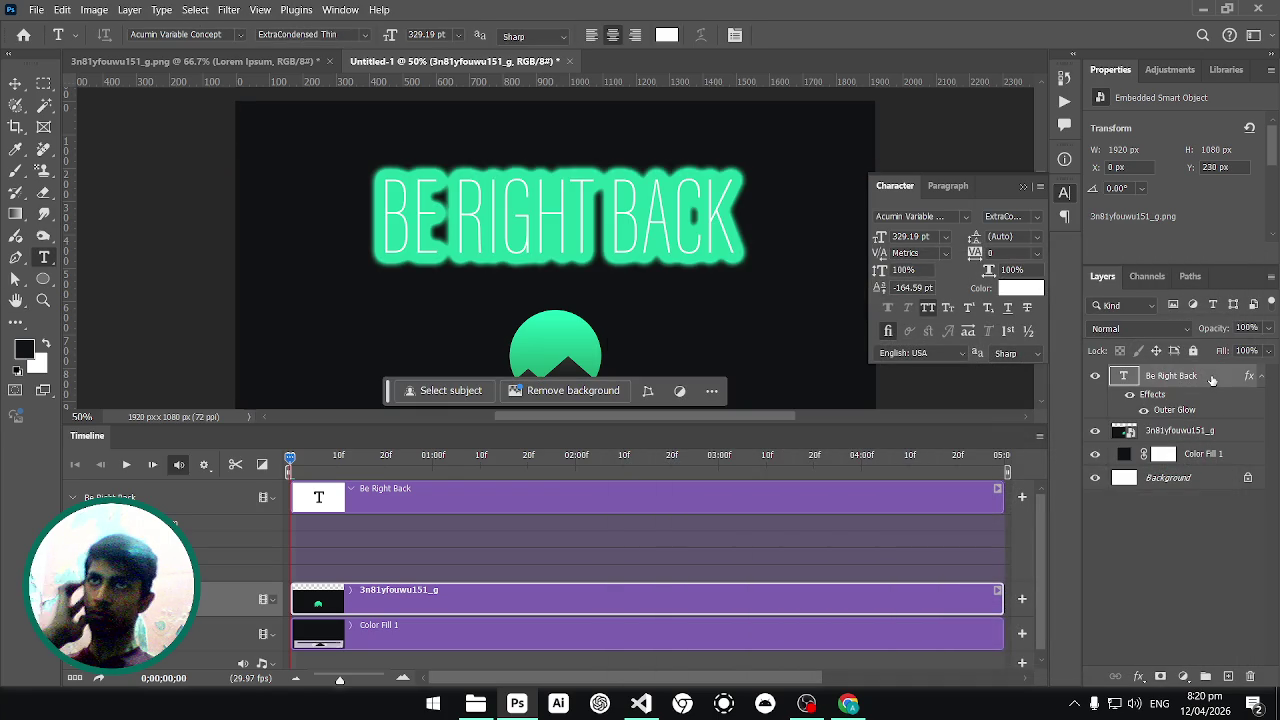
double_click(1212, 379)
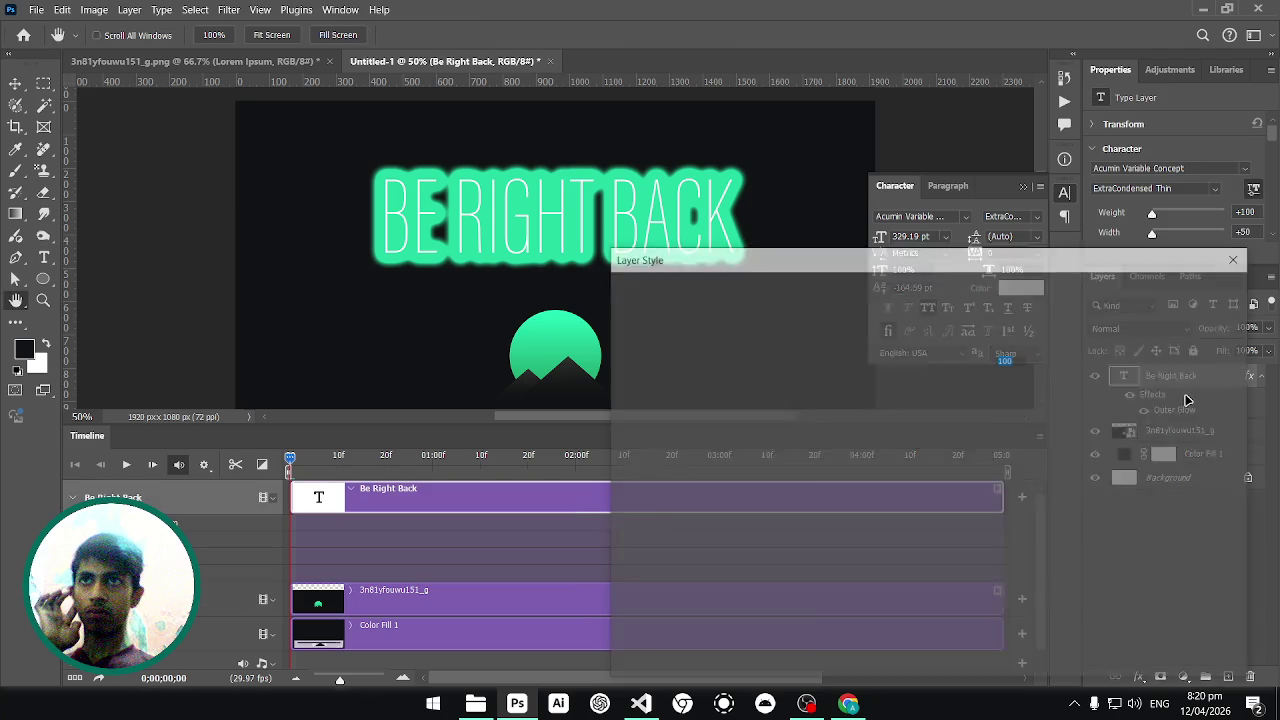
drag(700, 257, 753, 197)
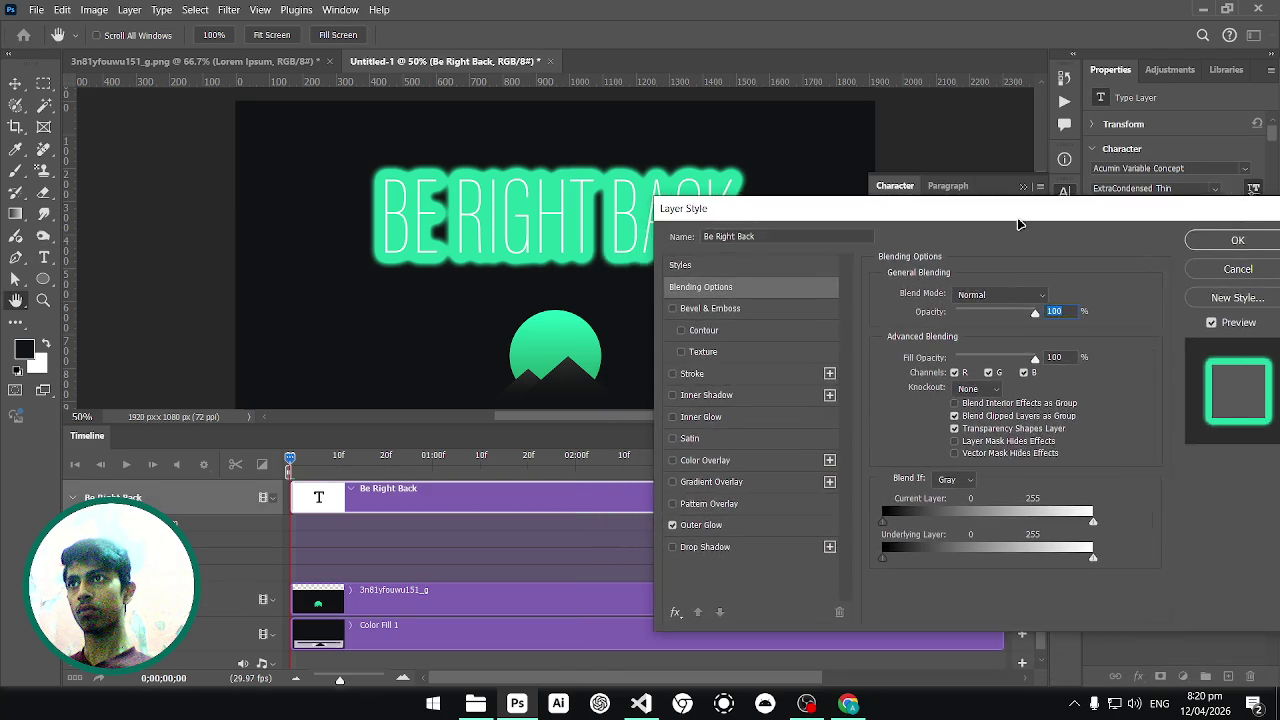
Set the text's Outer Glow to spread 0, size 38 and opacity 0, and confirm.
click(740, 514)
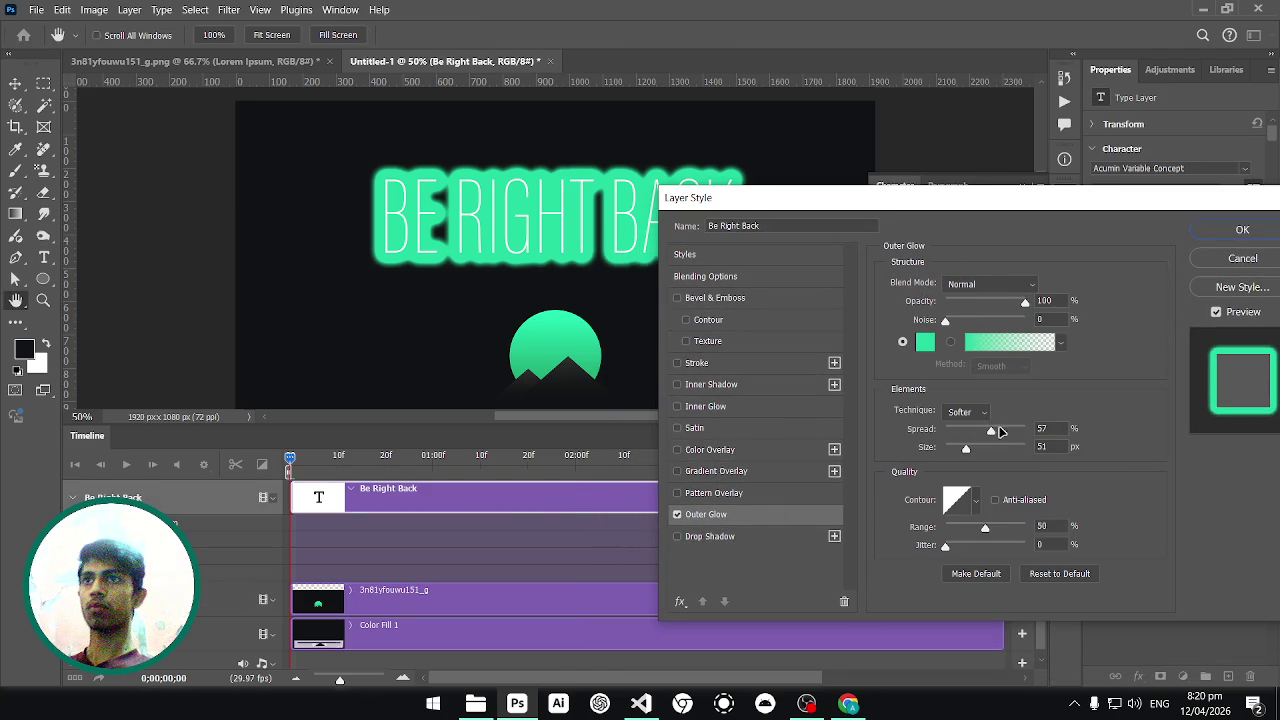
drag(970, 452, 921, 433)
click(922, 434)
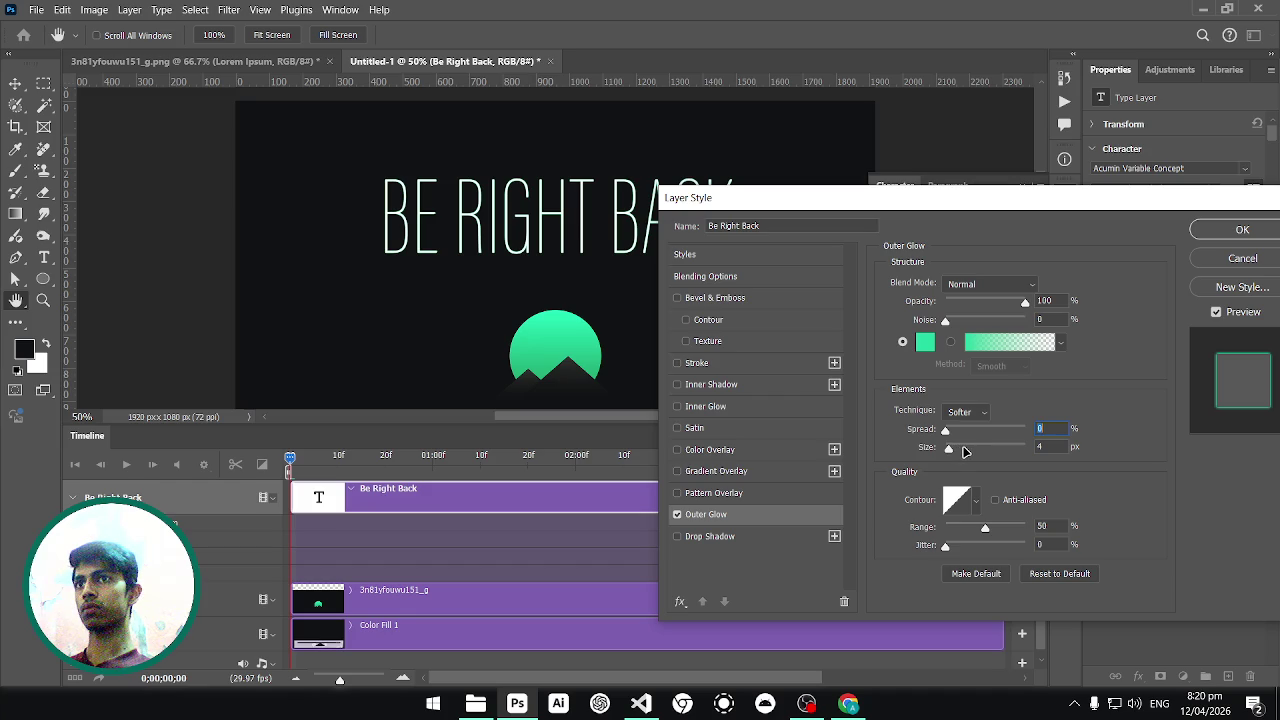
click(965, 451)
drag(965, 451, 962, 450)
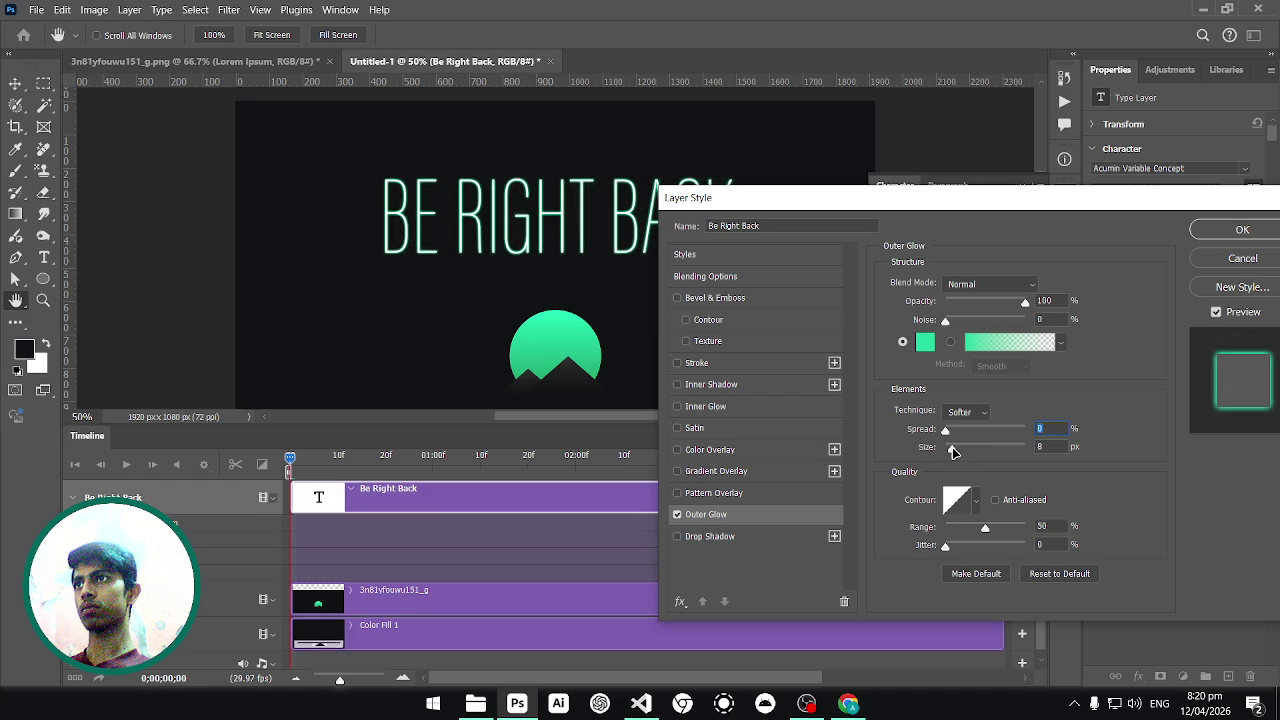
drag(918, 219, 1132, 182)
drag(1204, 269, 1194, 268)
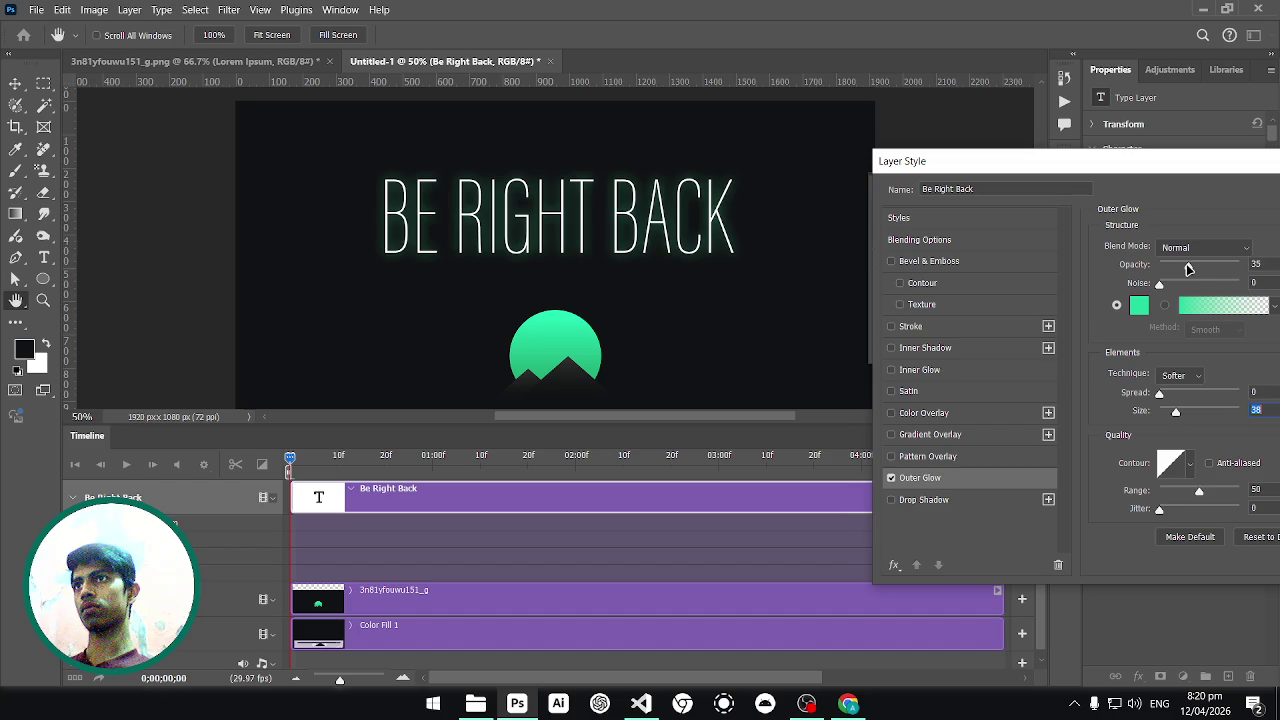
drag(1190, 268, 1130, 268)
mouse_move(1079, 170)
mouse_down()
mouse_move(863, 178)
mouse_move(803, 203)
mouse_move(822, 280)
mouse_move(820, 263)
mouse_move(620, 307)
mouse_up()
click(970, 323)
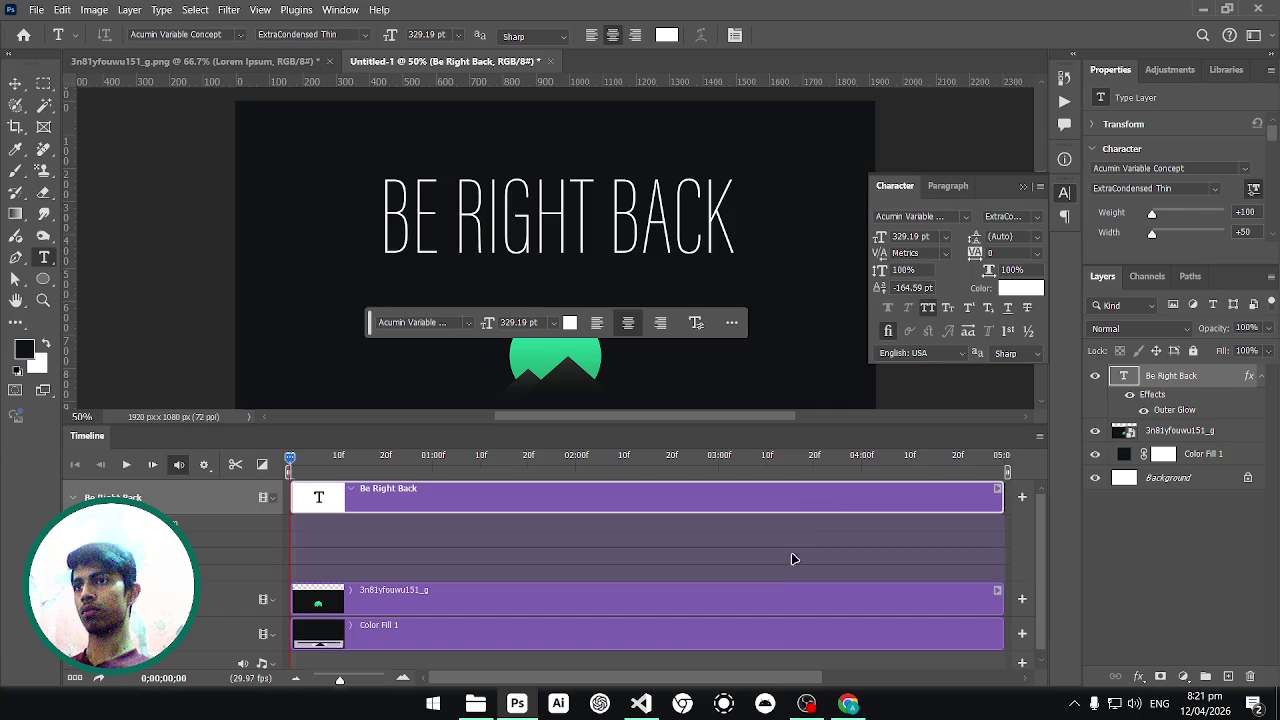
click(848, 703)
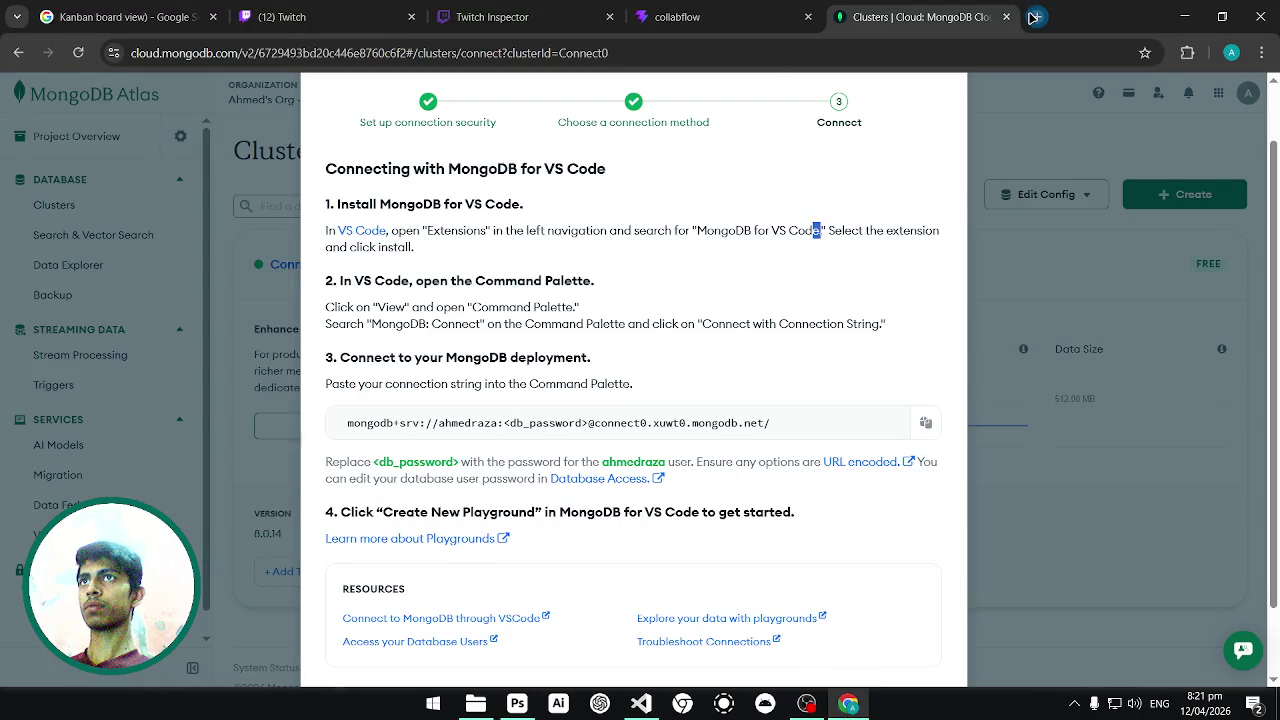
Search Google for 'fire particles gif' in a new Chrome tab.
click(1036, 17)
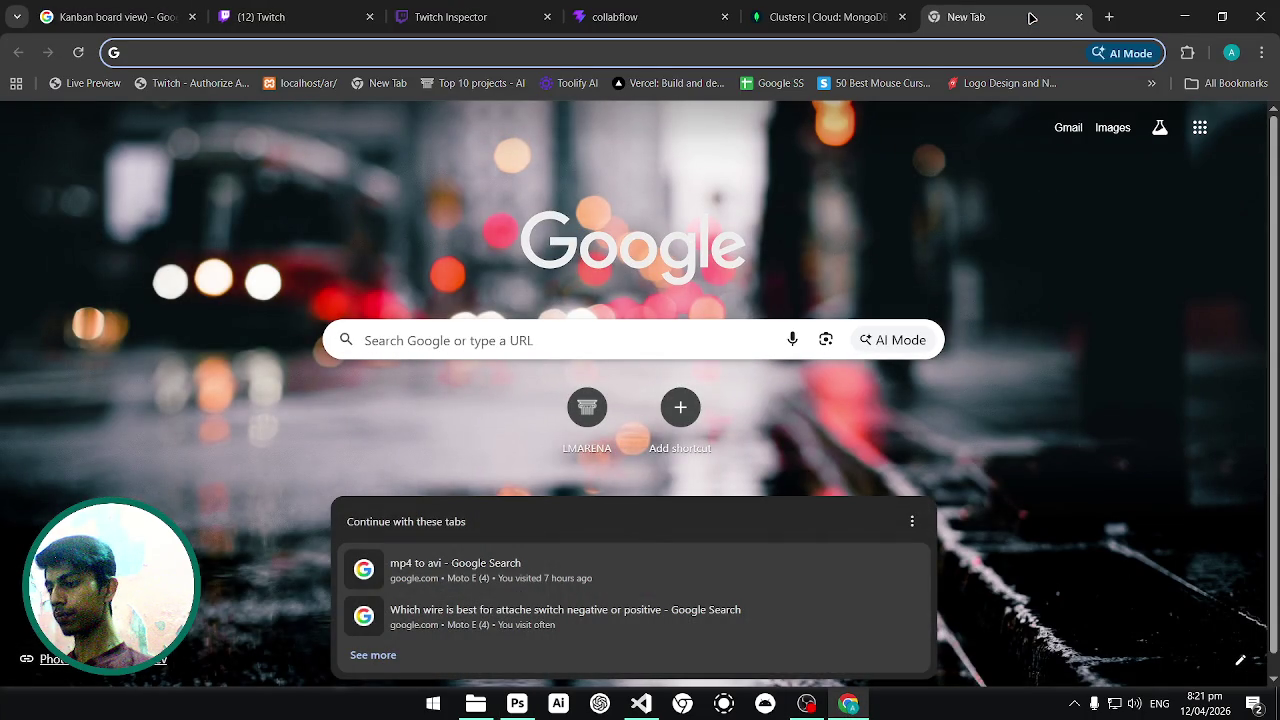
text(fire)
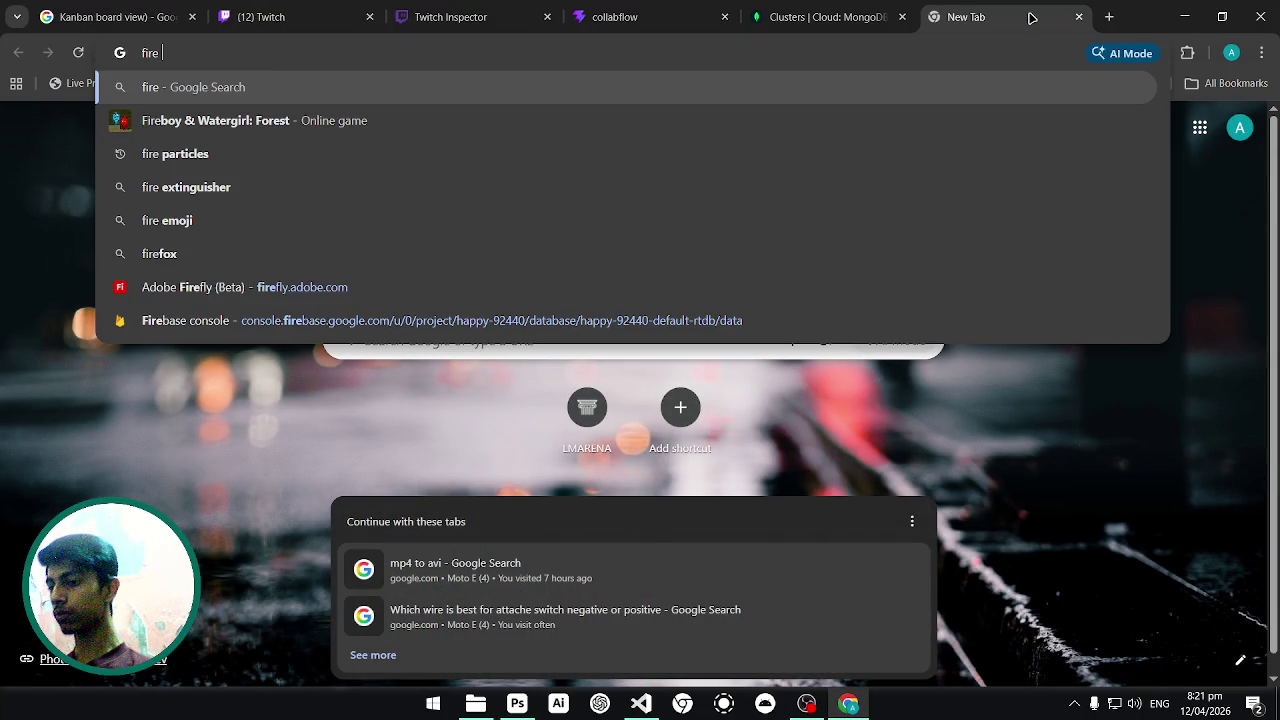
text( particles gi)
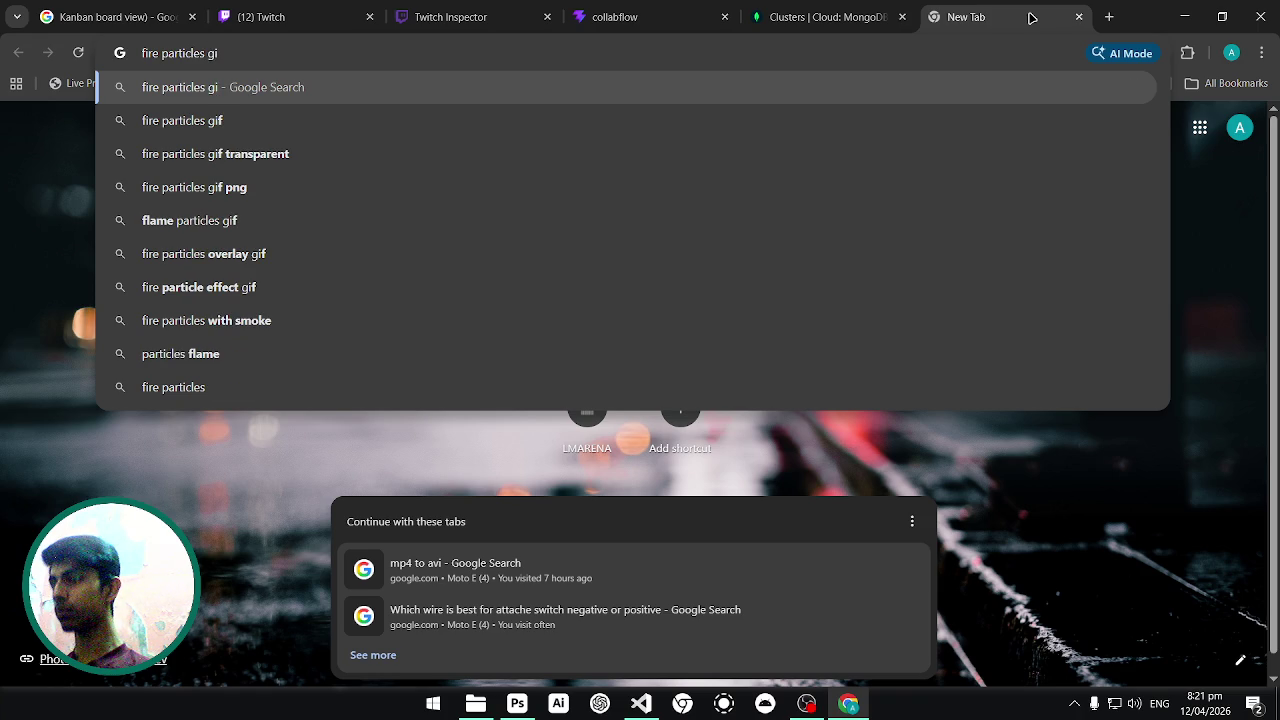
text(g)
key(BackSpace)
text(f)
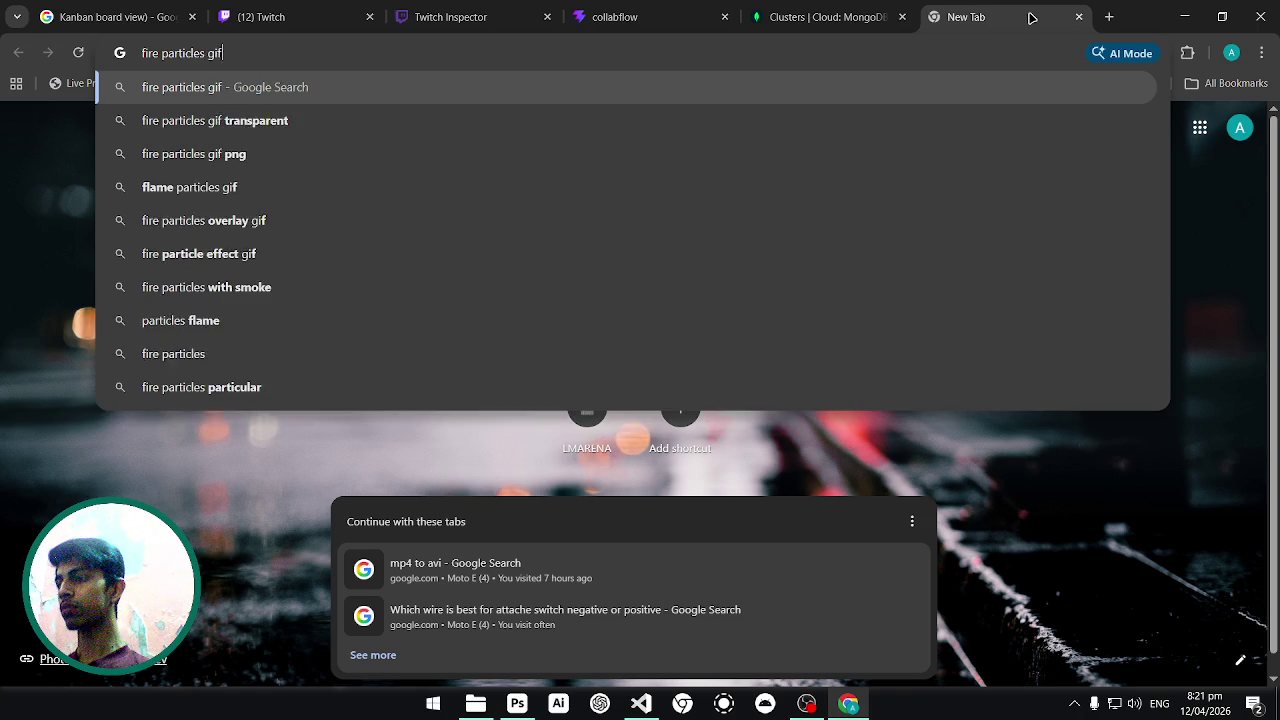
key(Return)
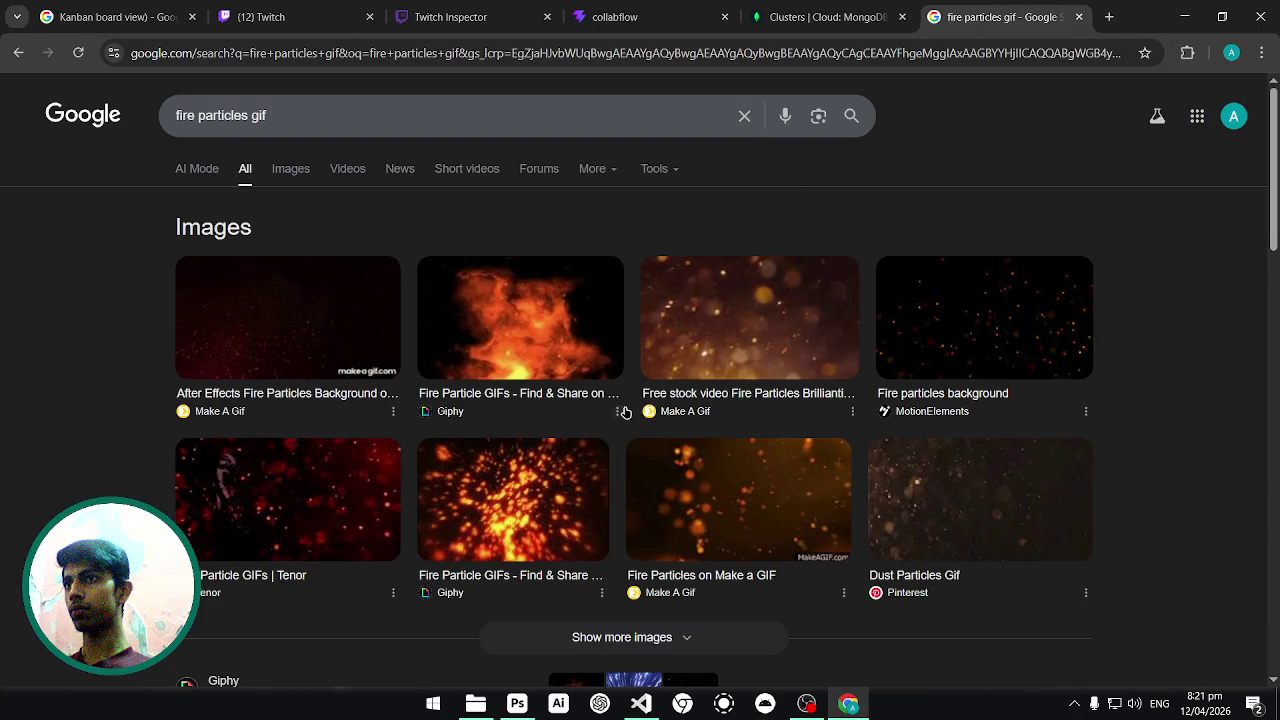
Filter to image results and open the After Effects fire particles GIF on makeagif.
click(285, 171)
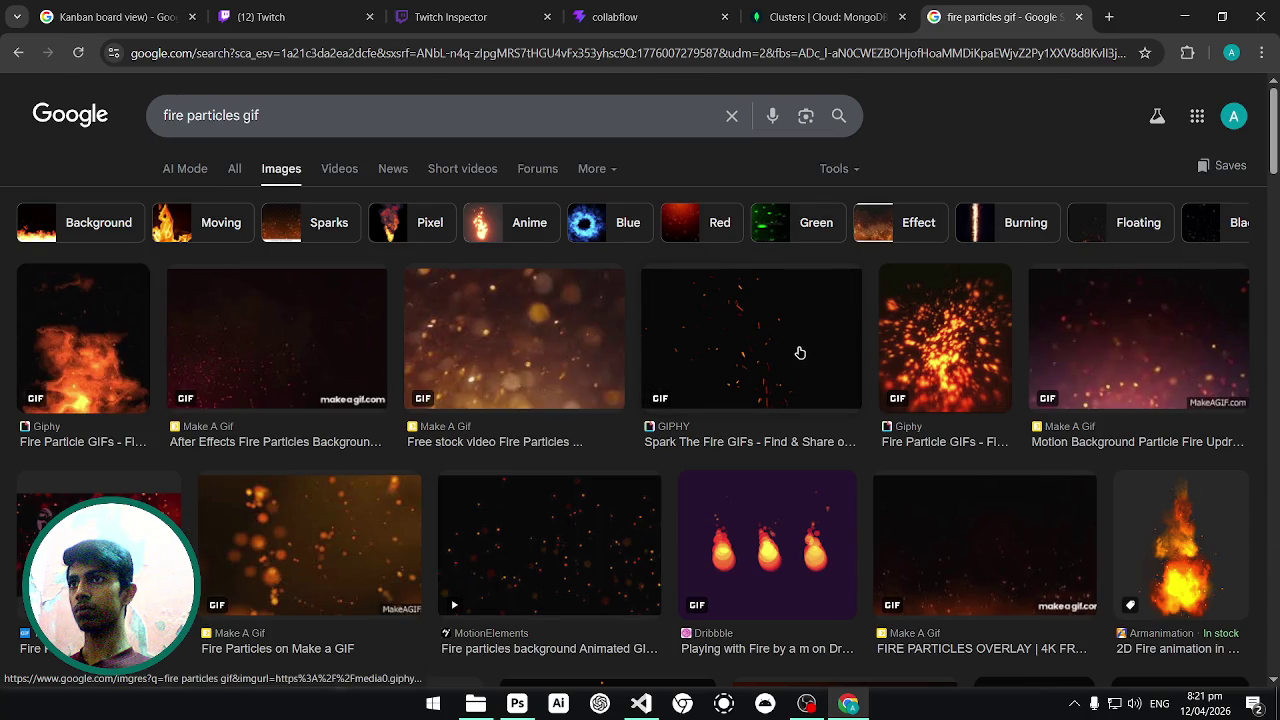
scroll(700, 360, down, 3)
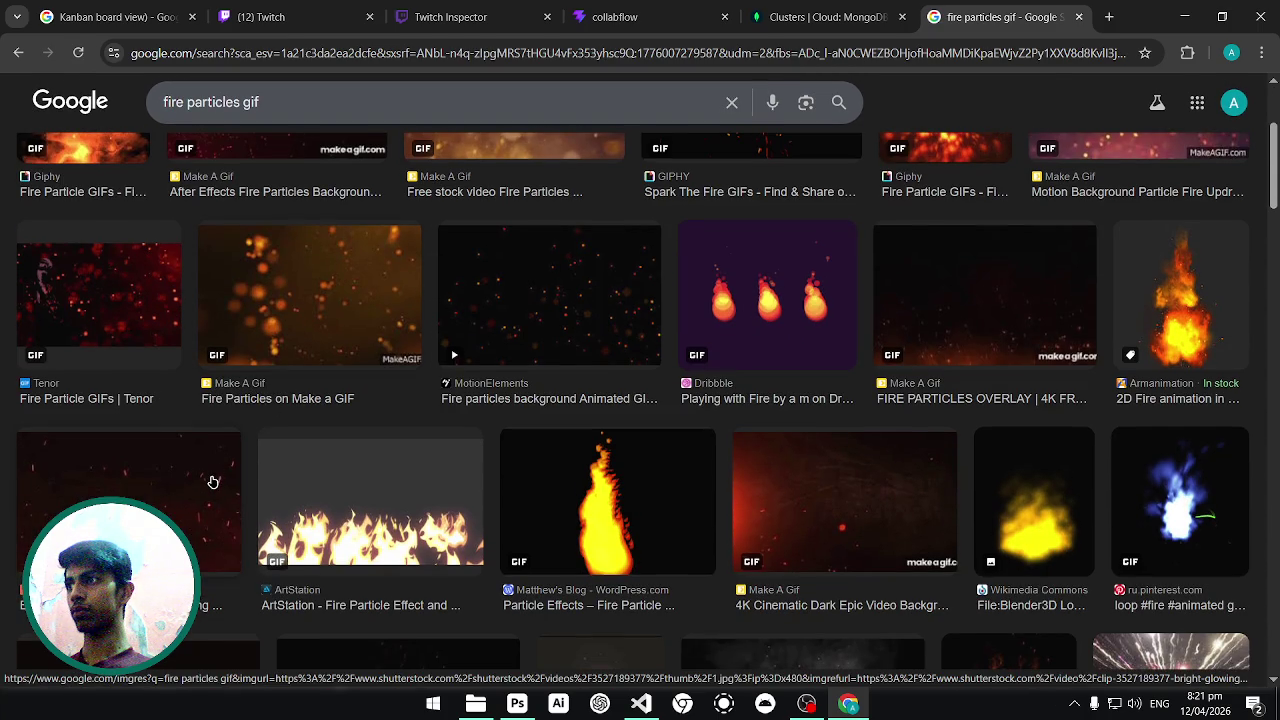
scroll(212, 483, down, 5)
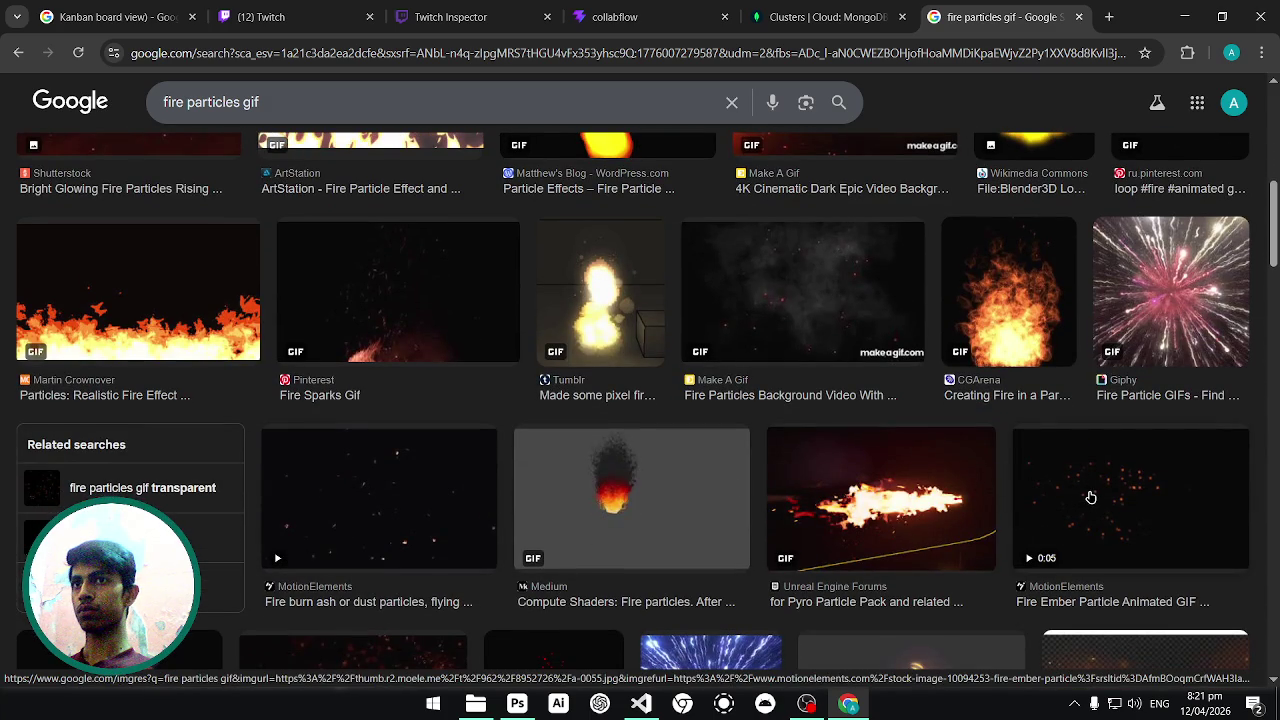
scroll(697, 457, up, 5)
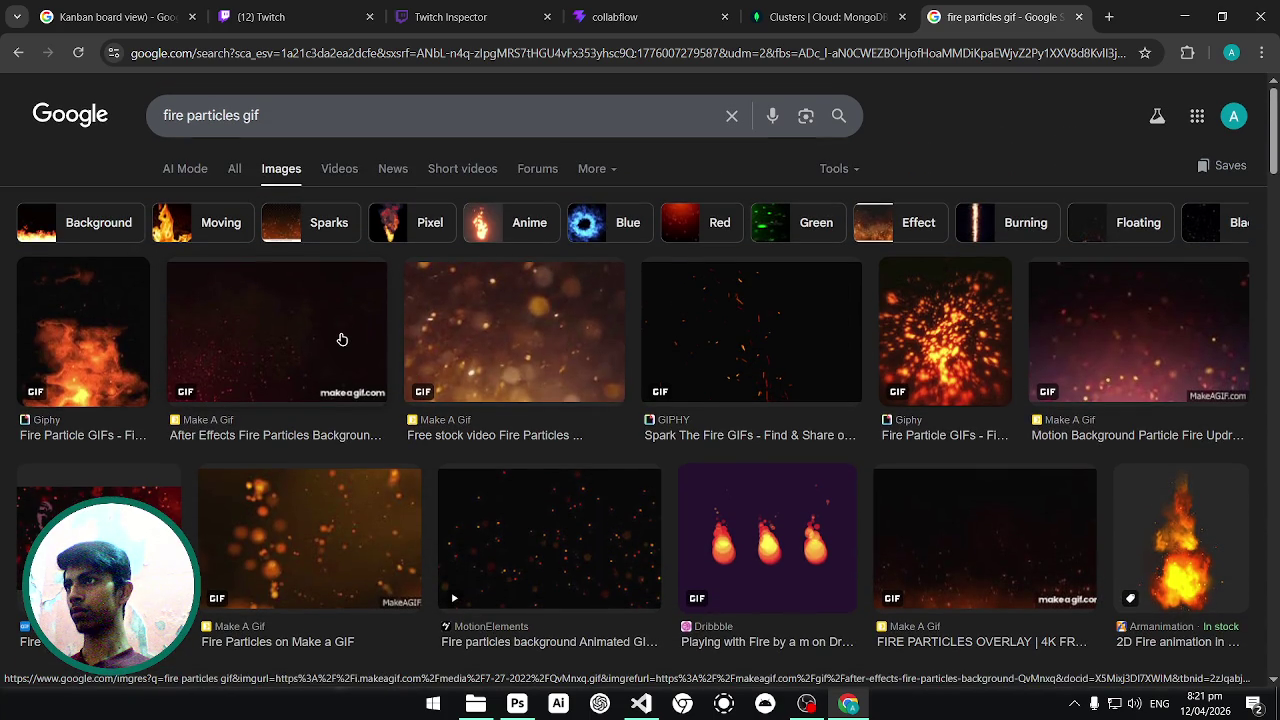
middle_click(342, 340)
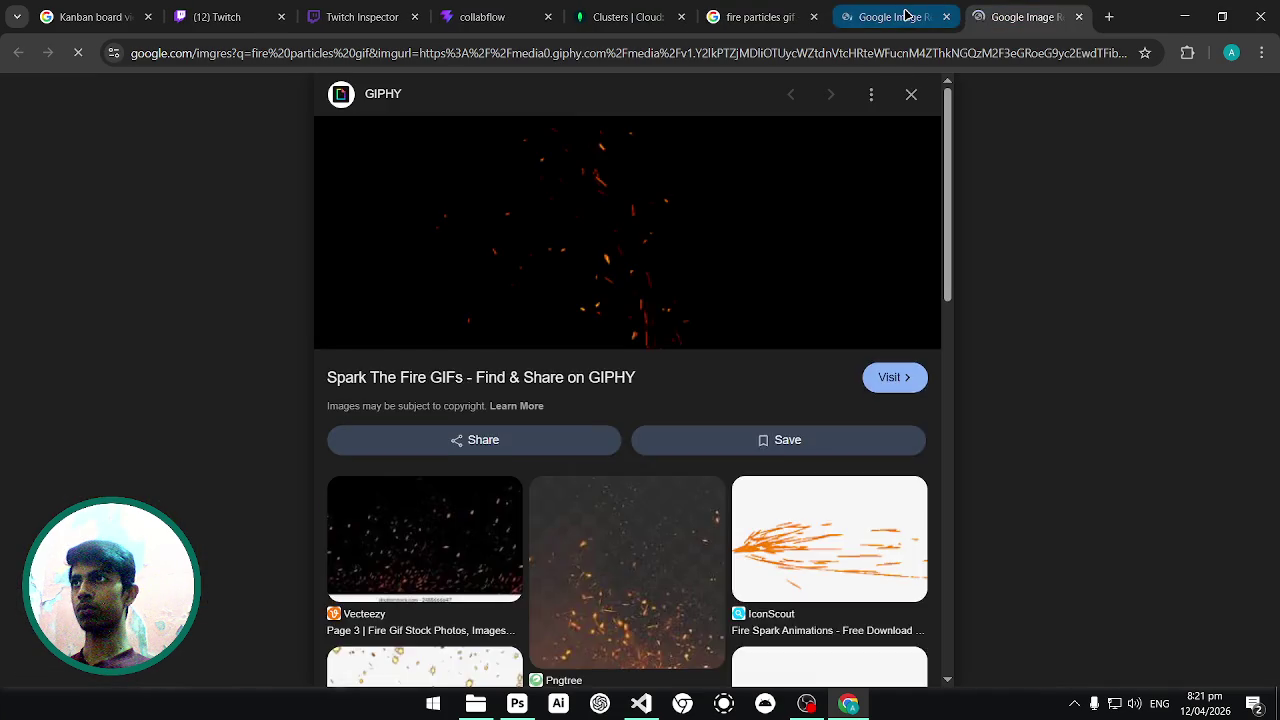
click(900, 15)
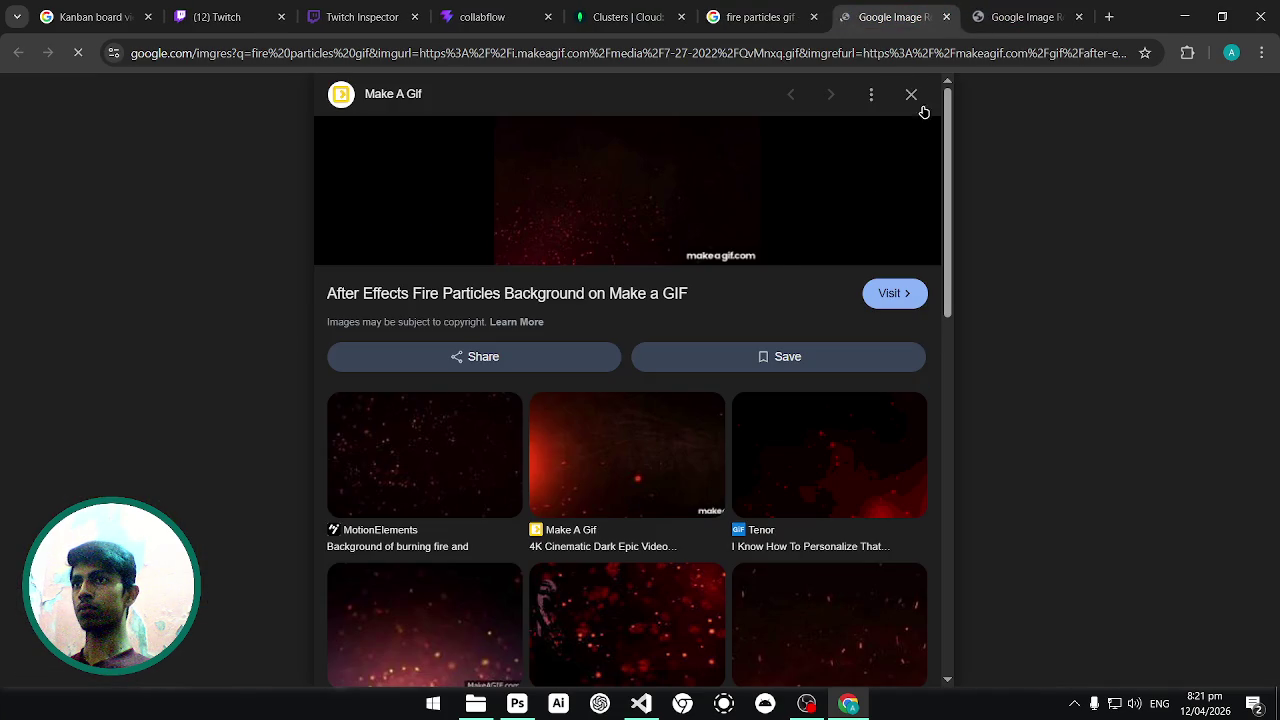
click(891, 293)
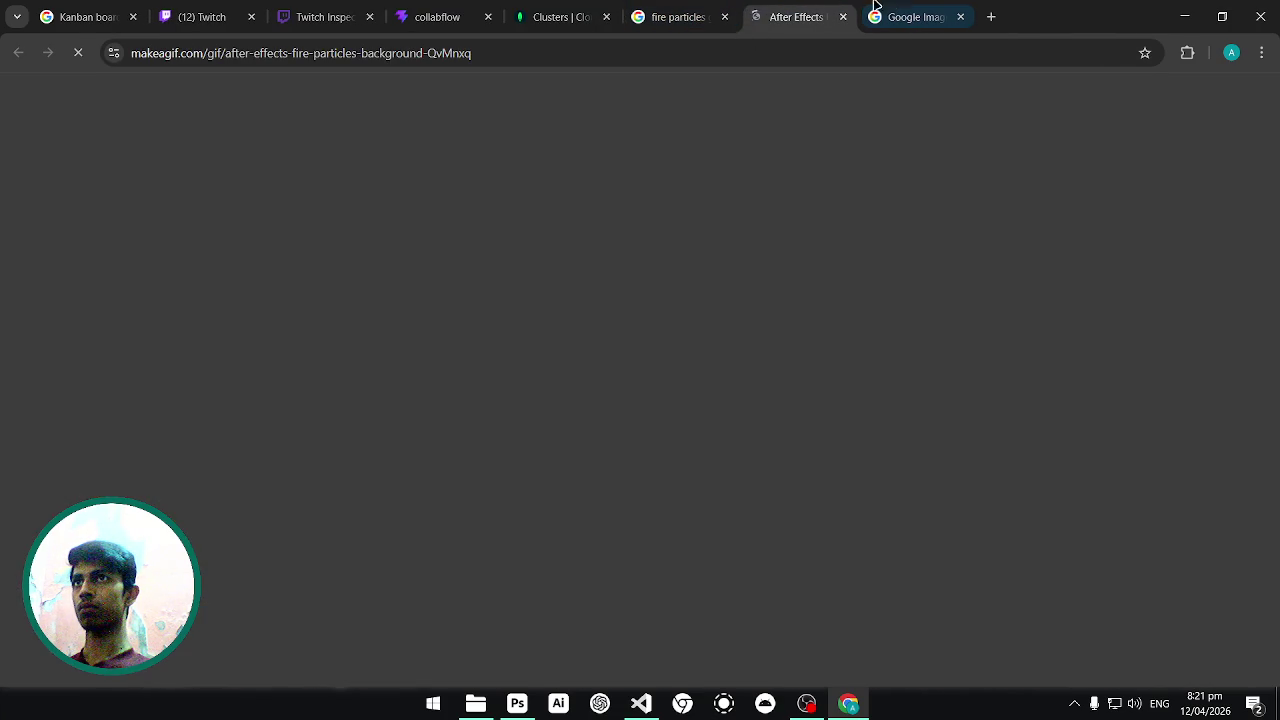
Open the Giphy 'spark the fire' GIF page and bring that tab to the front.
click(866, 8)
click(894, 377)
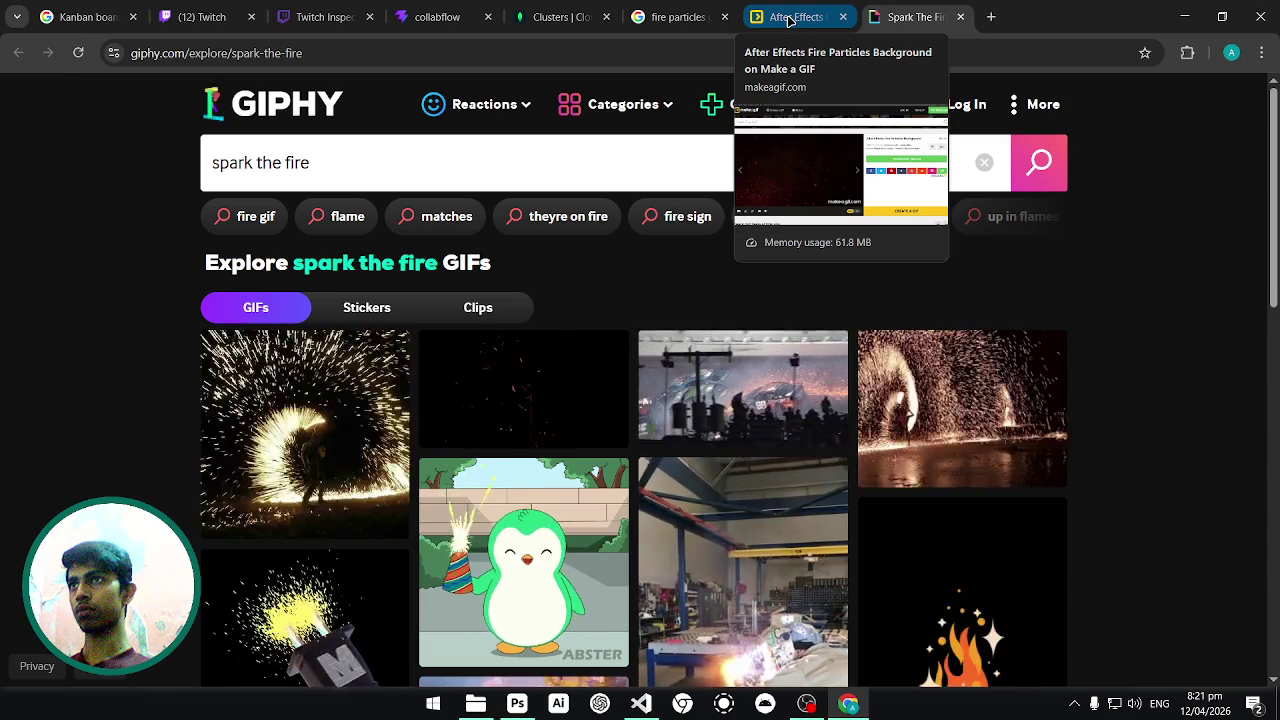
click(776, 18)
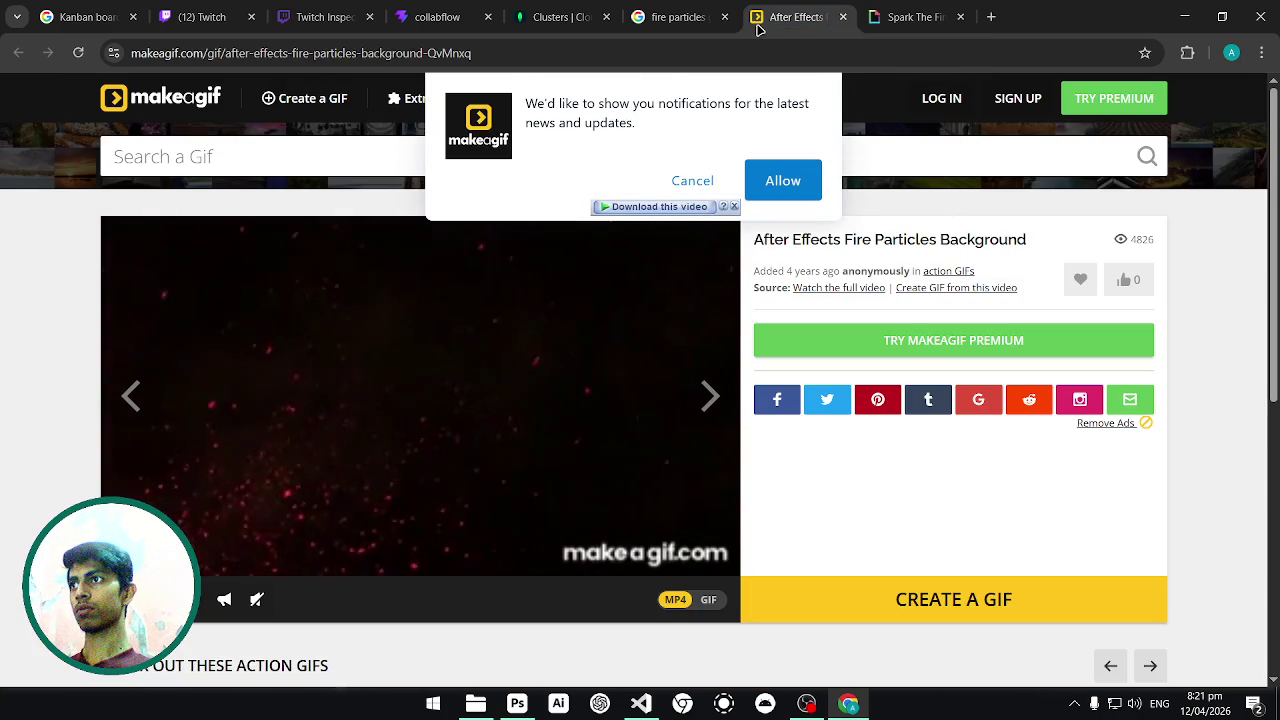
click(692, 10)
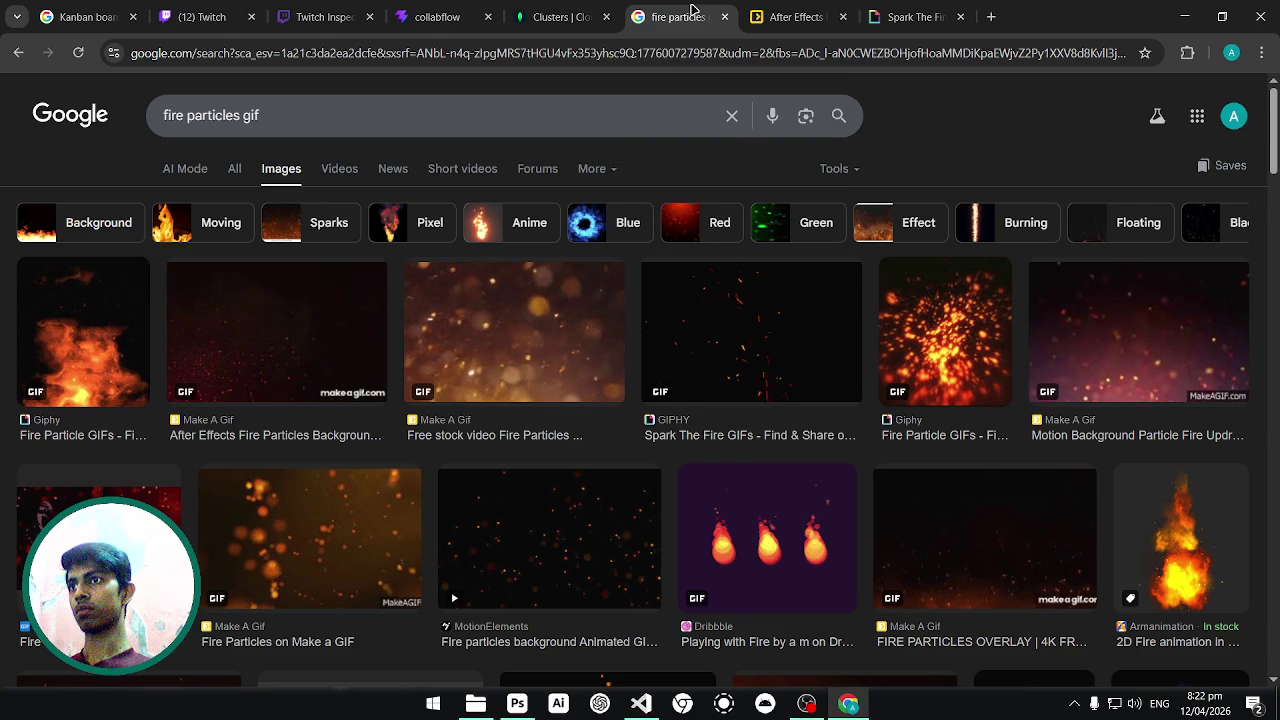
click(776, 8)
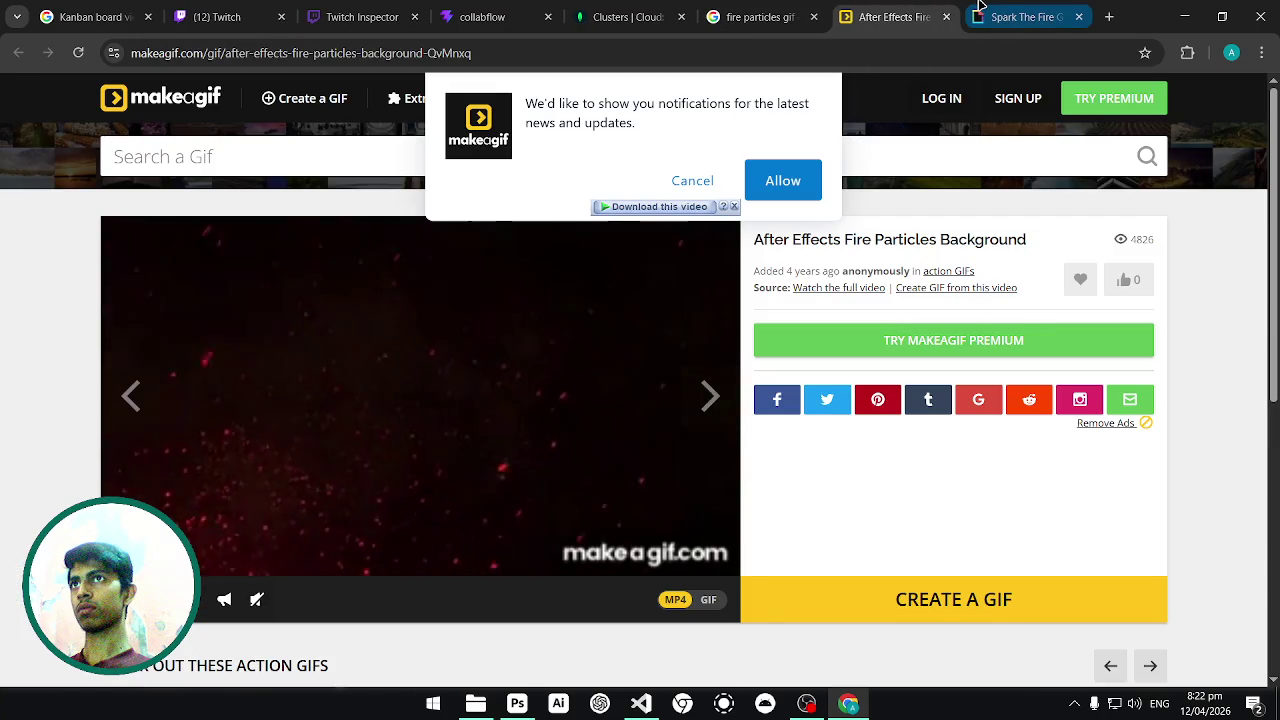
click(978, 8)
scroll(533, 315, down, 1)
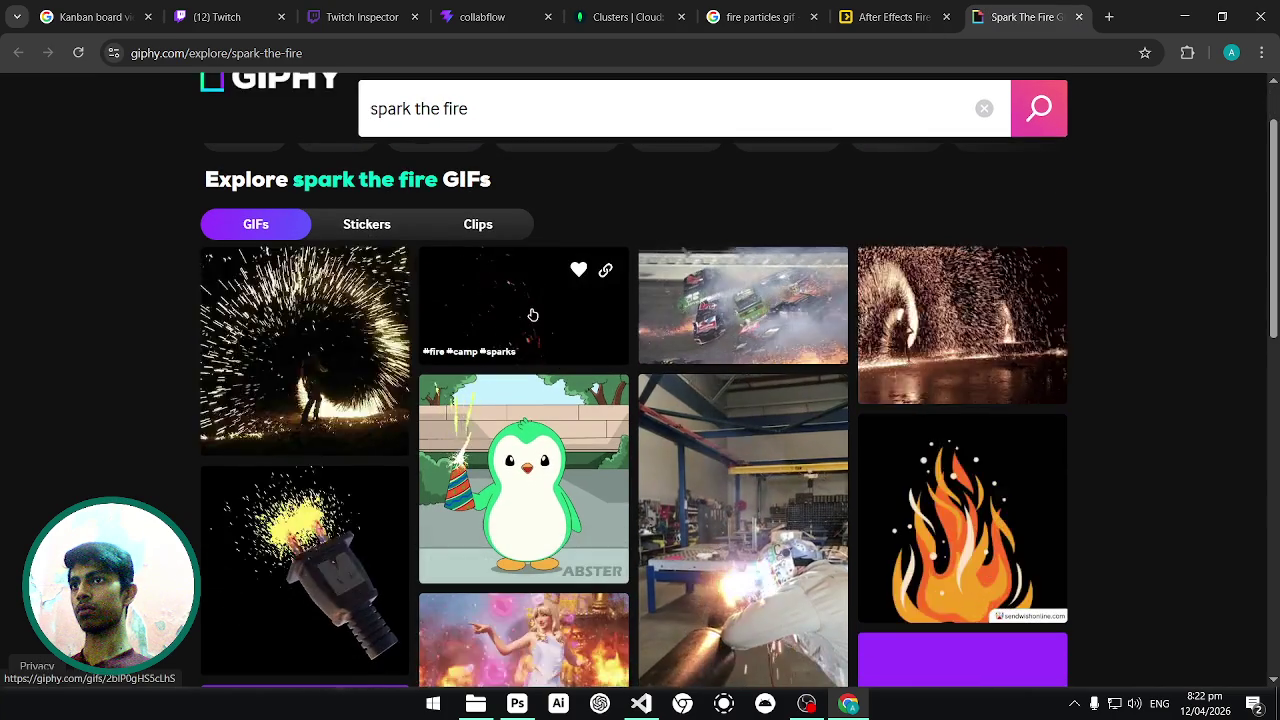
Open the sparks GIF's own page, look it over, and try downloading it.
click(533, 315)
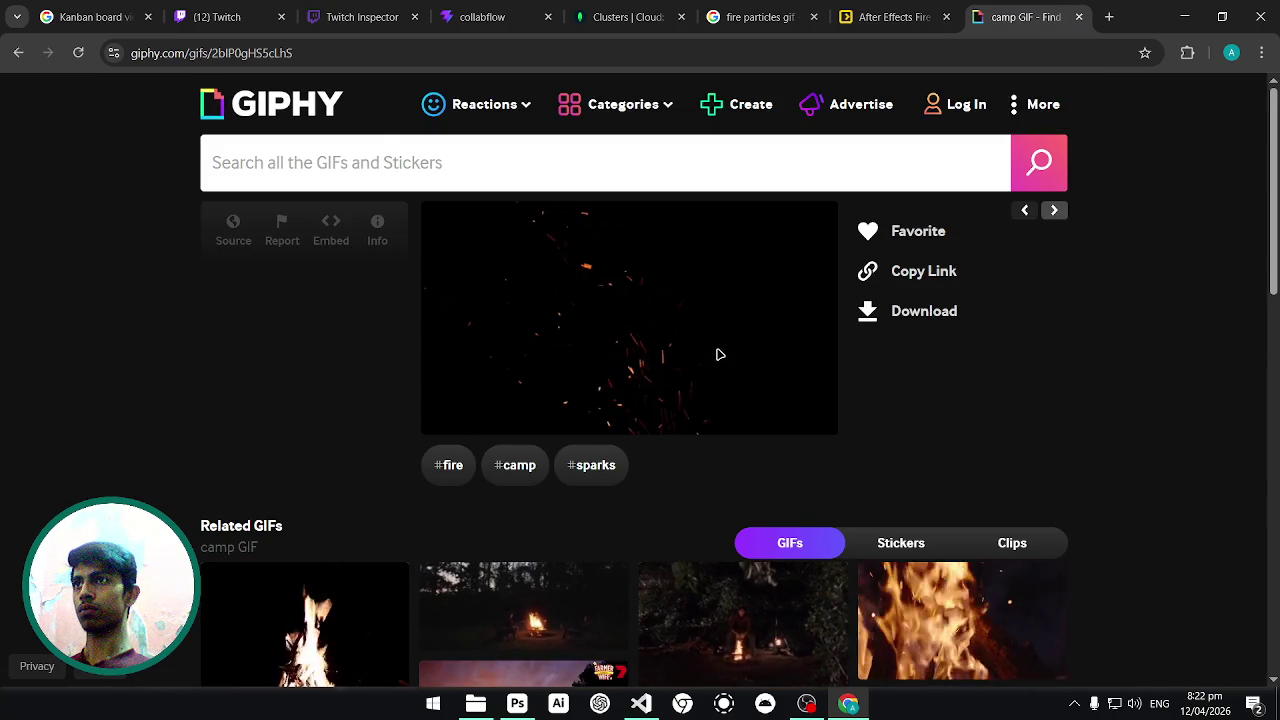
scroll(720, 354, down, 1)
scroll(720, 354, down, 3)
scroll(720, 354, down, 1)
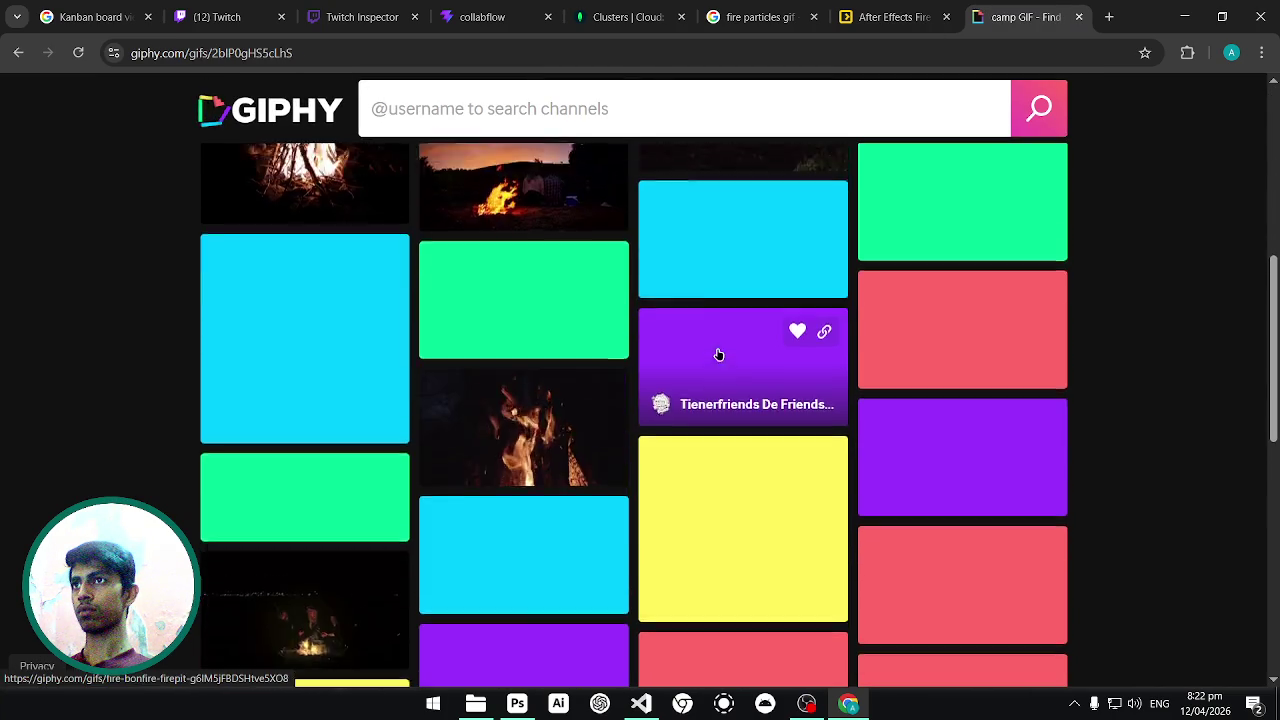
scroll(719, 355, up, 3)
scroll(719, 355, up, 2)
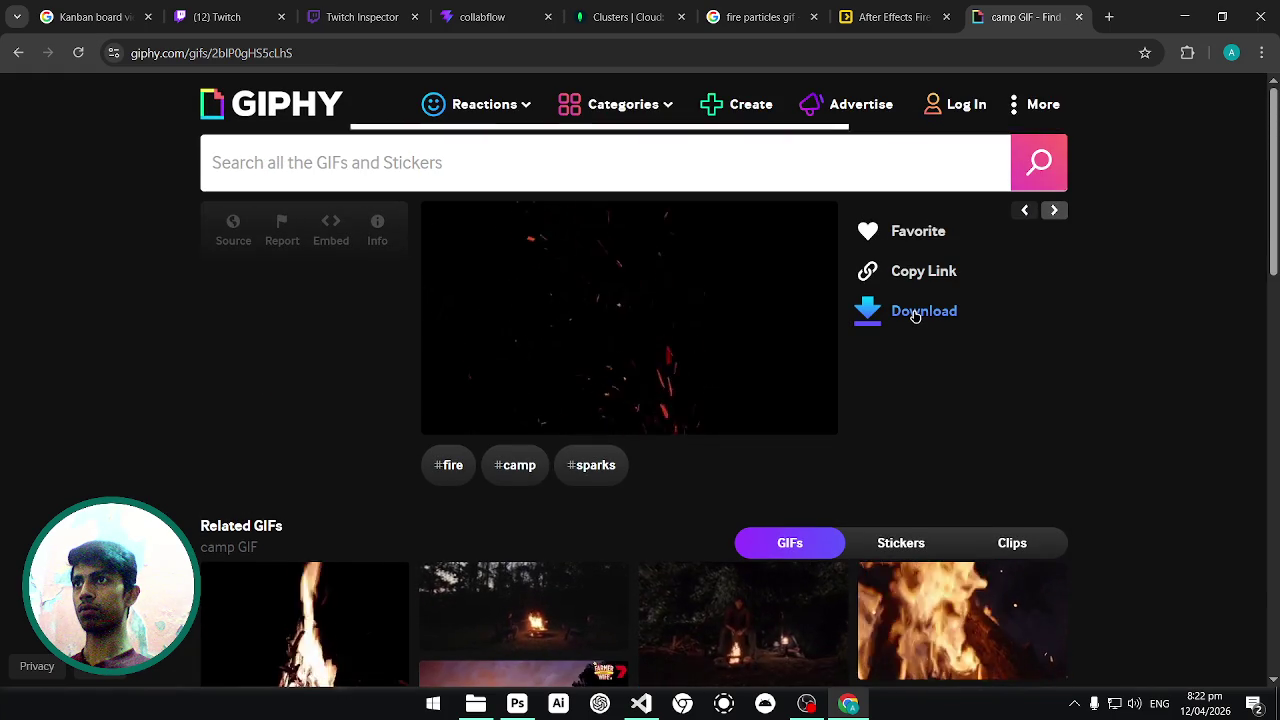
click(915, 316)
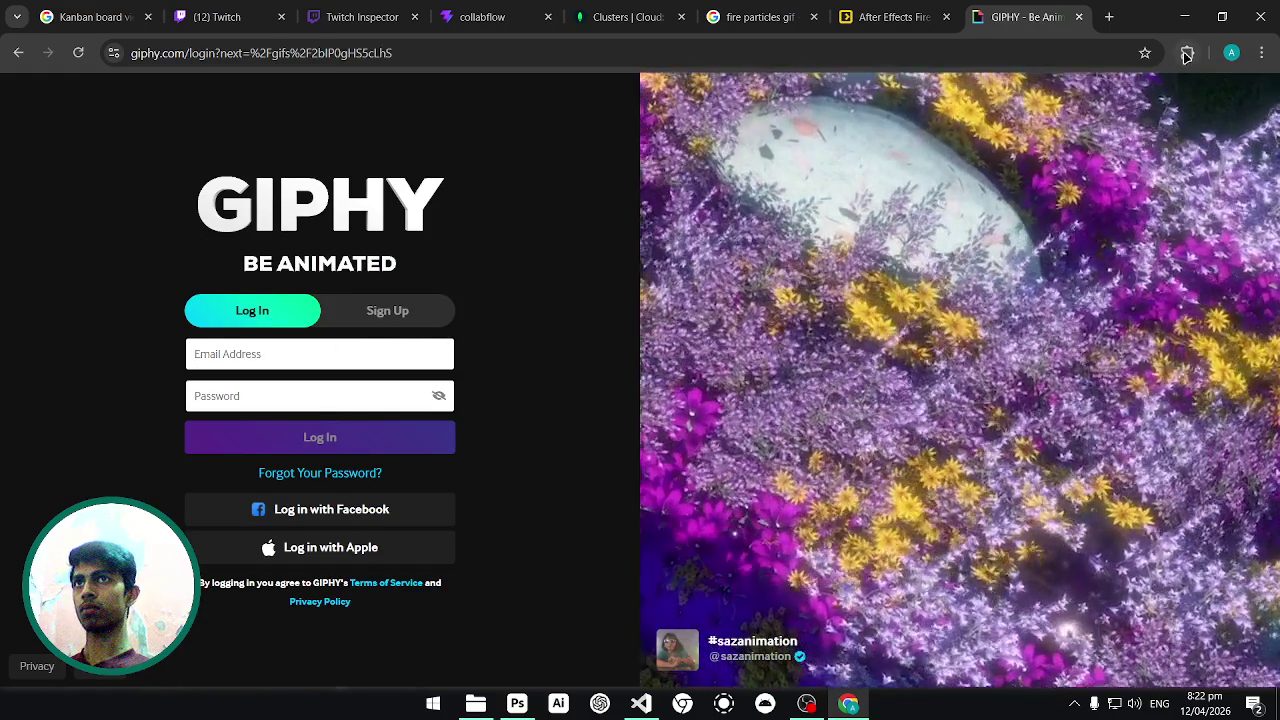
Leave the Giphy login screen and return to the camp sparks GIF page.
click(1187, 52)
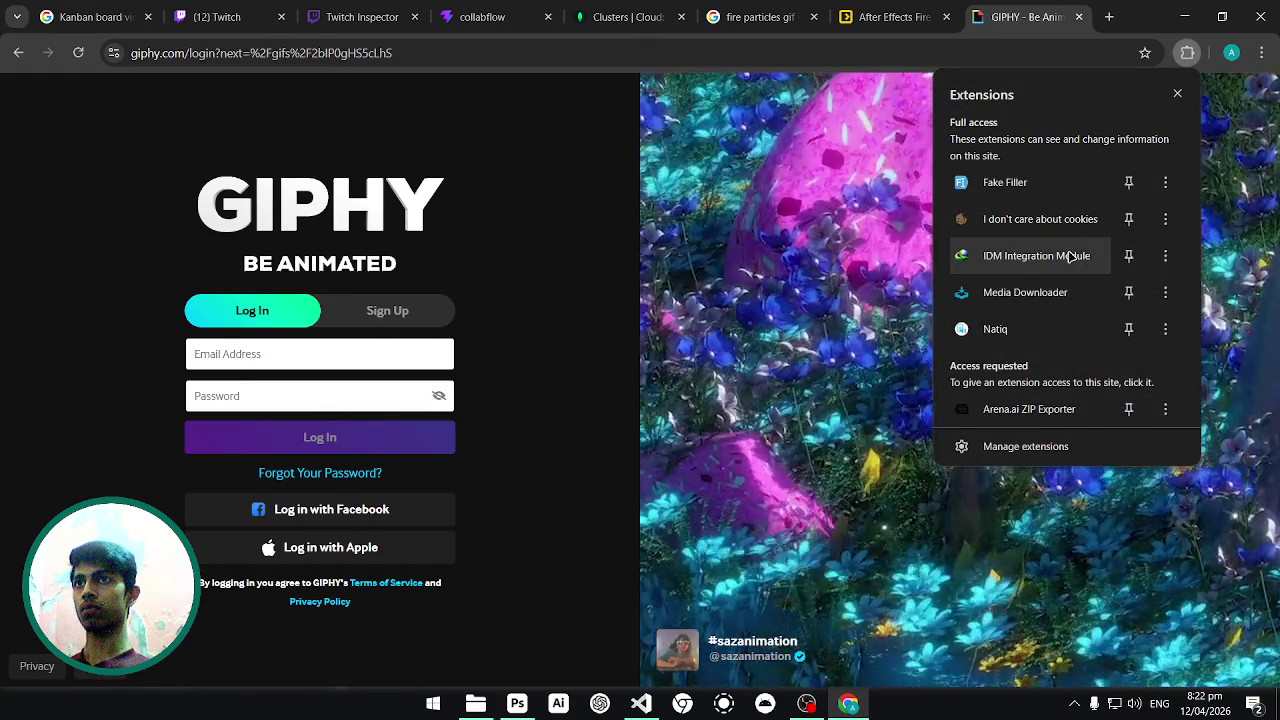
click(491, 289)
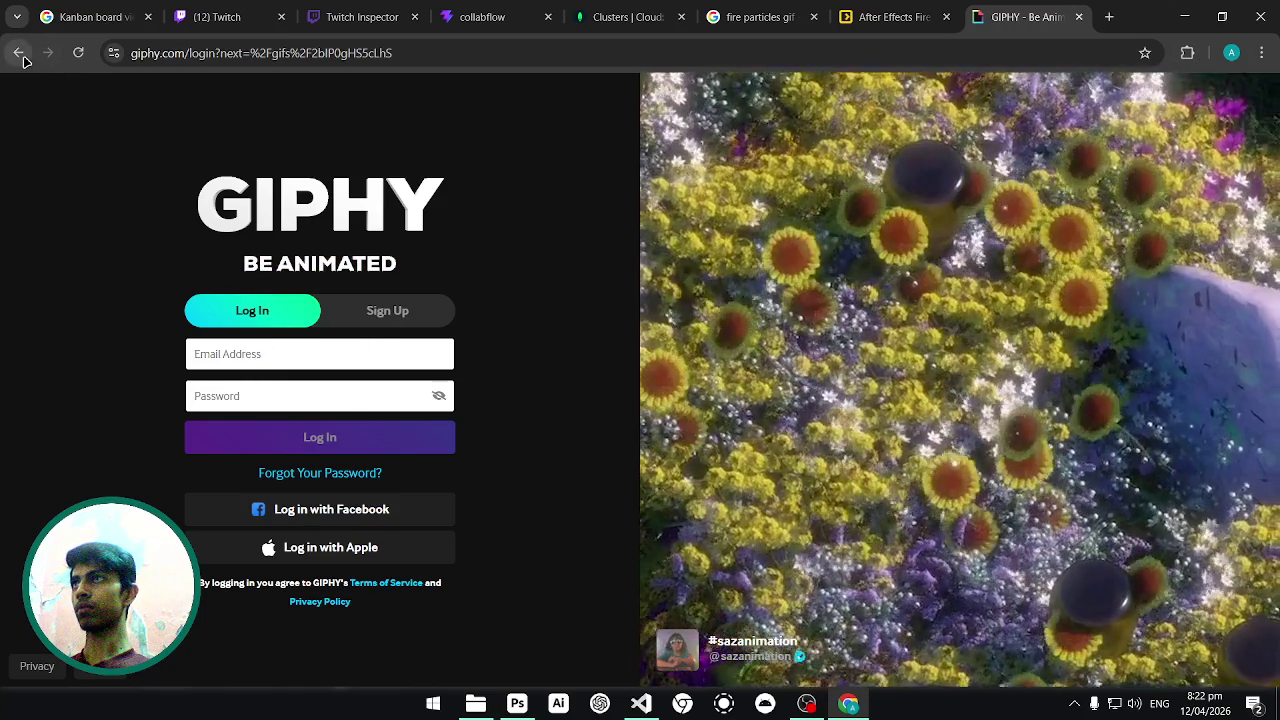
click(19, 53)
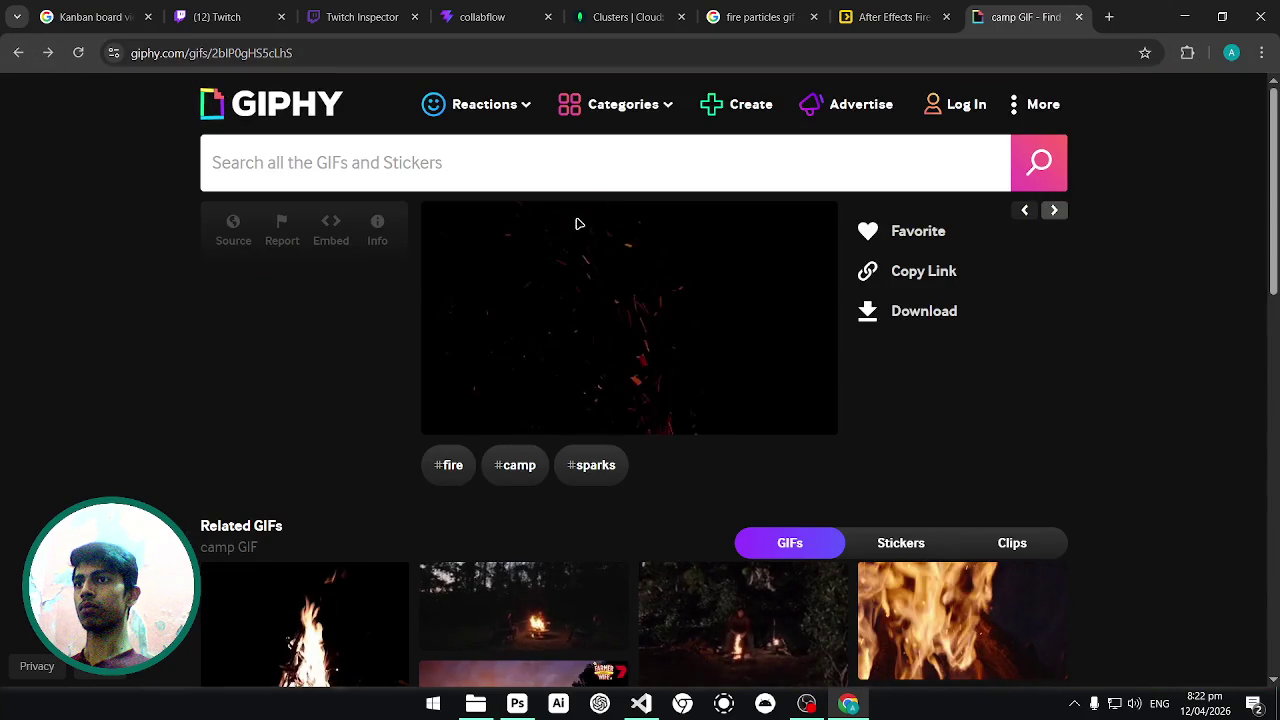
scroll(751, 486, down, 1)
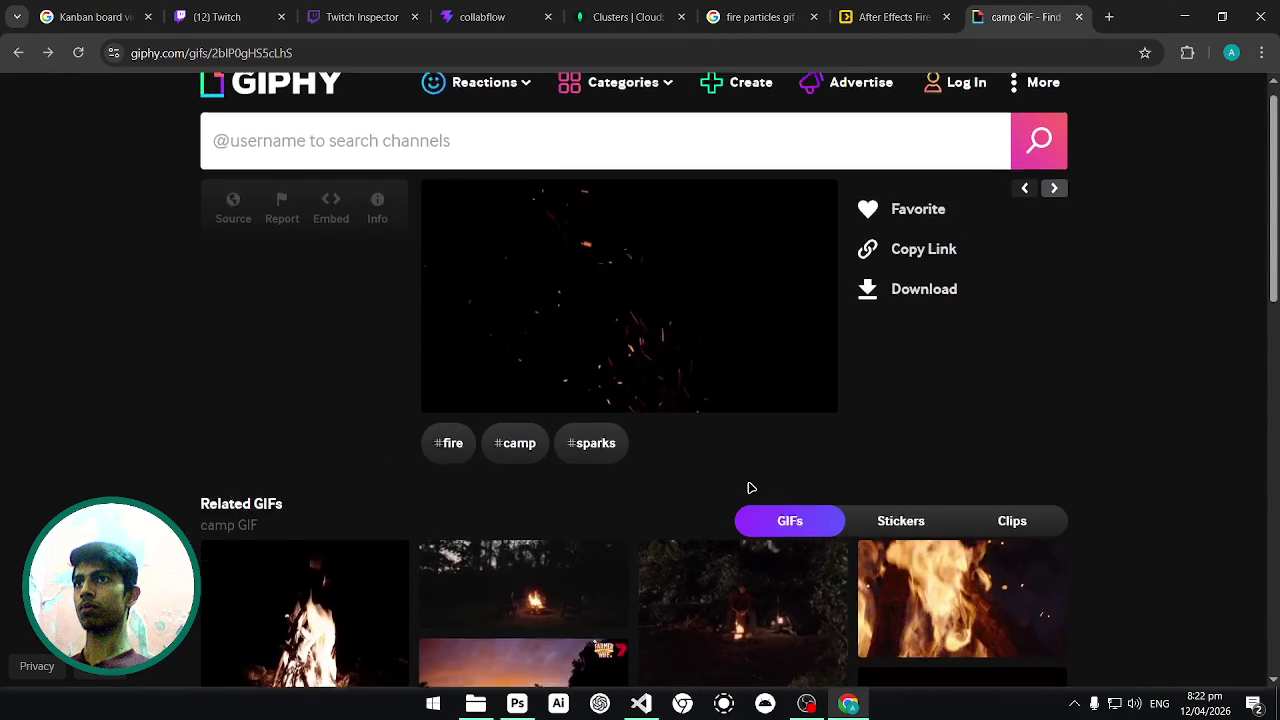
scroll(800, 505, up, 1)
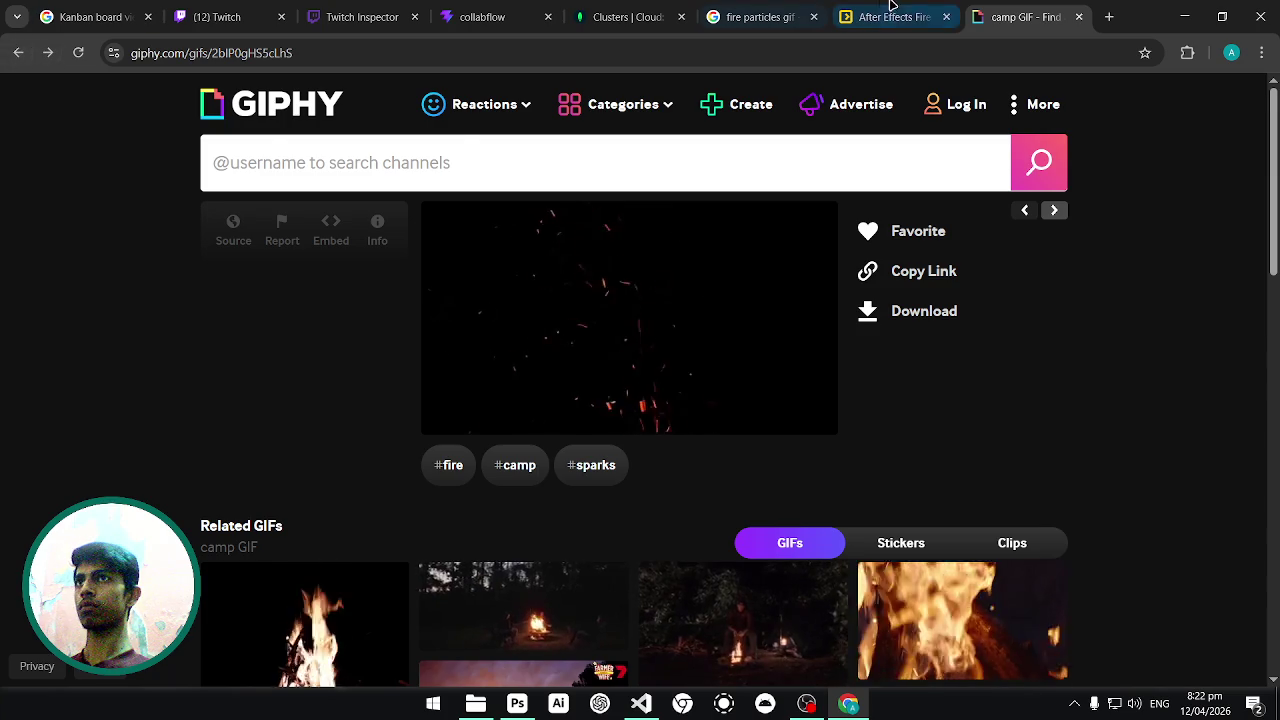
Replace the Google query with 'free gif sites no login' and search.
click(882, 16)
click(755, 16)
drag(408, 110, 152, 107)
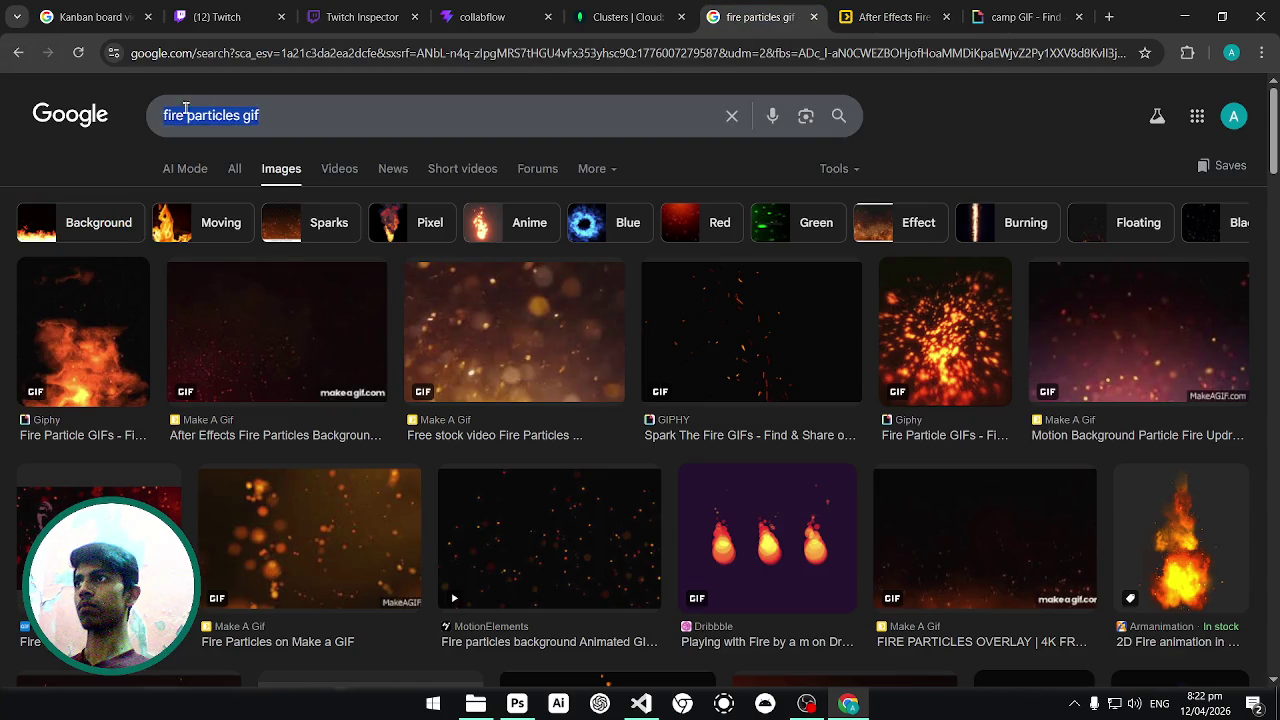
text(fr)
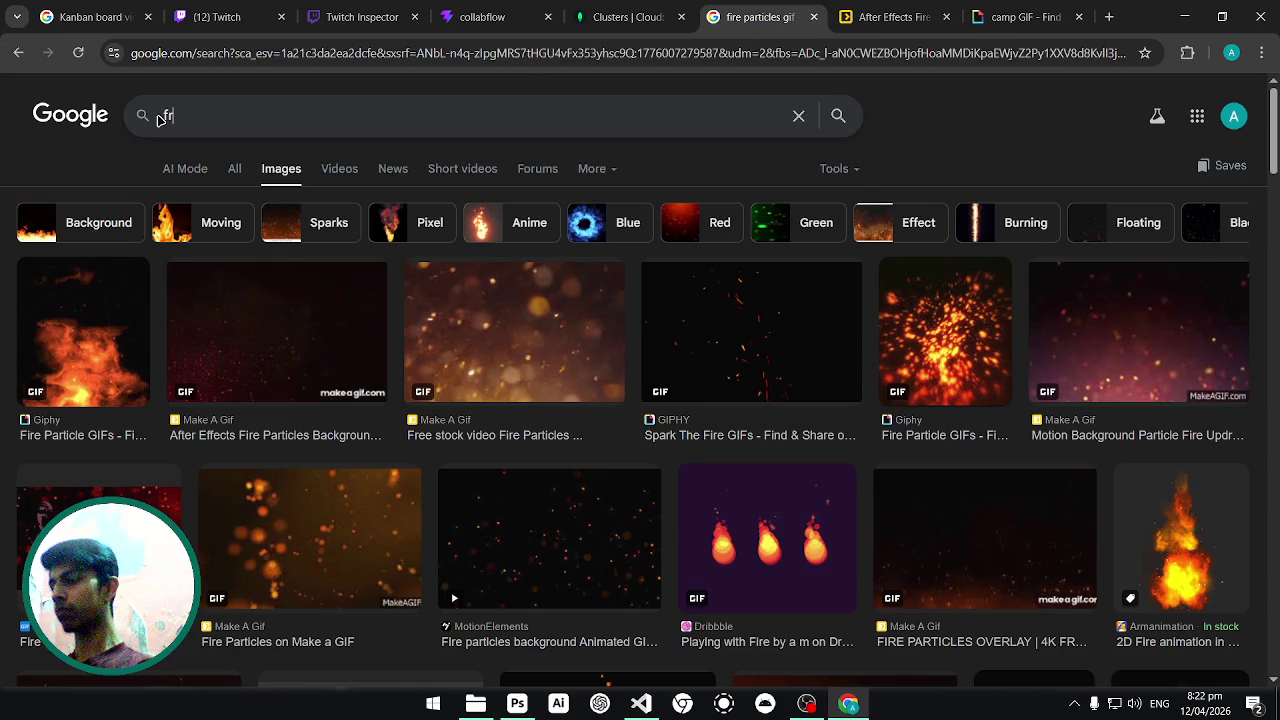
text(ee gif site)
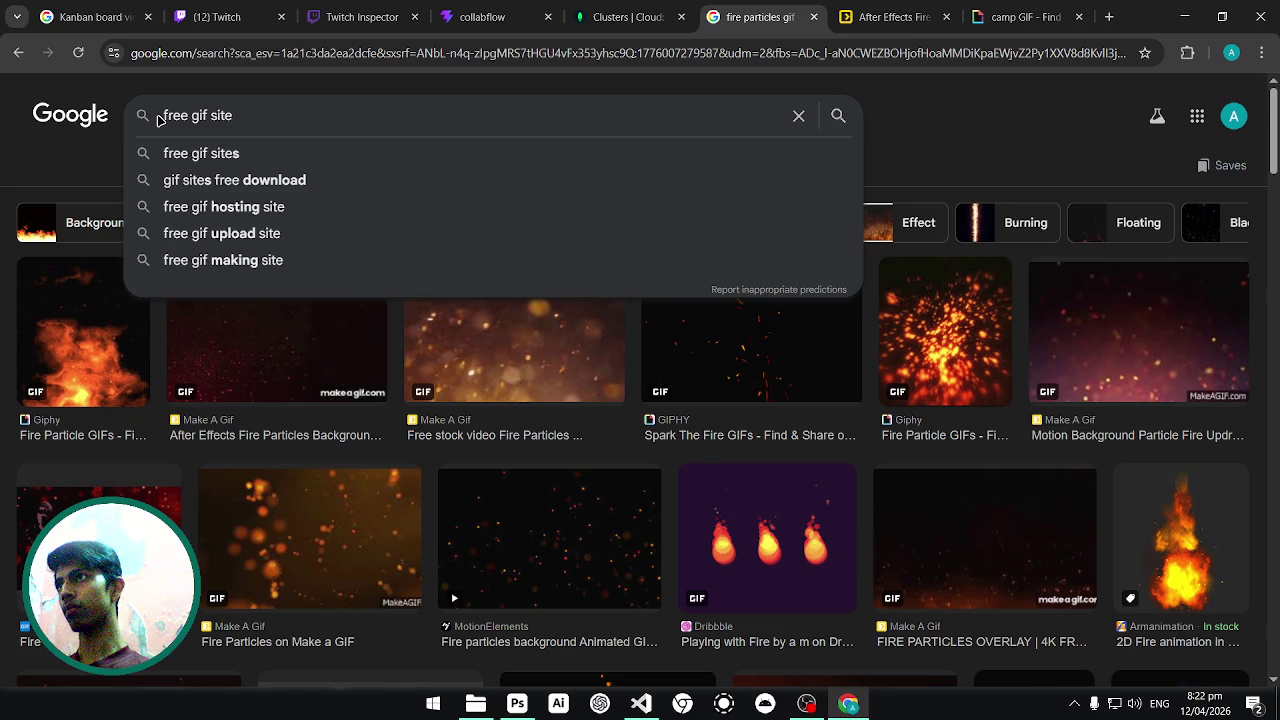
text(s no)
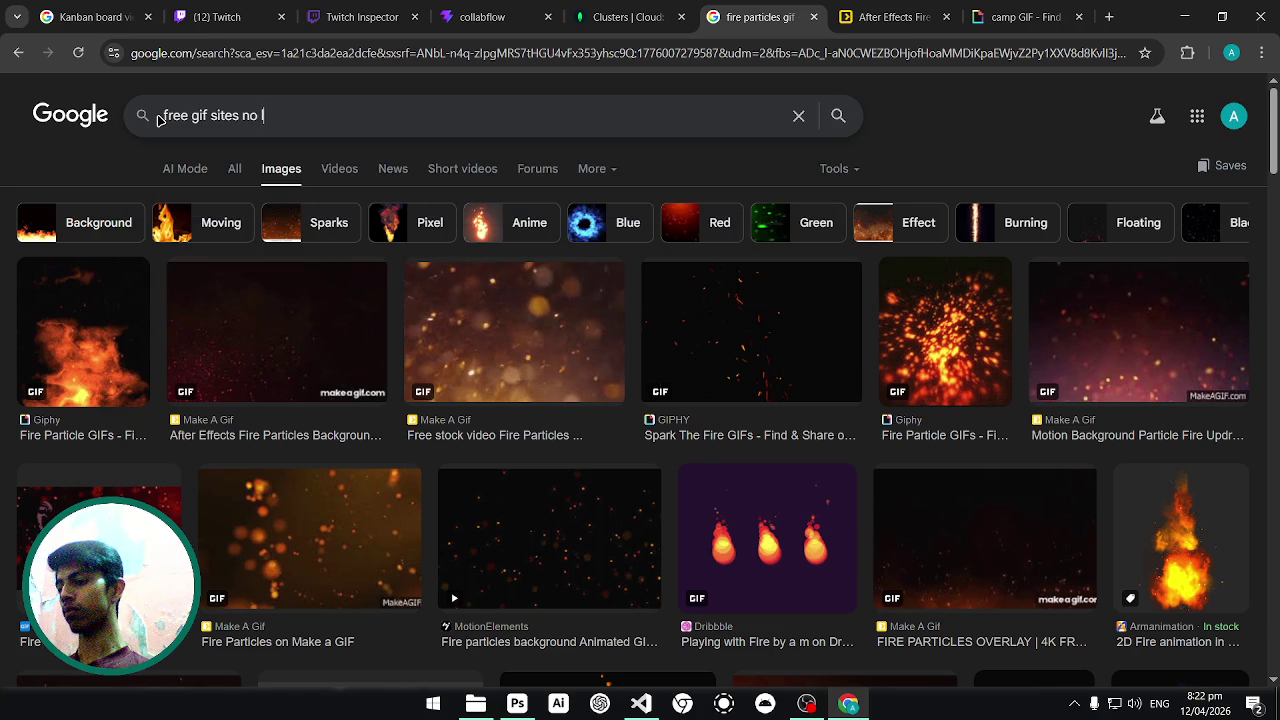
key(Return)
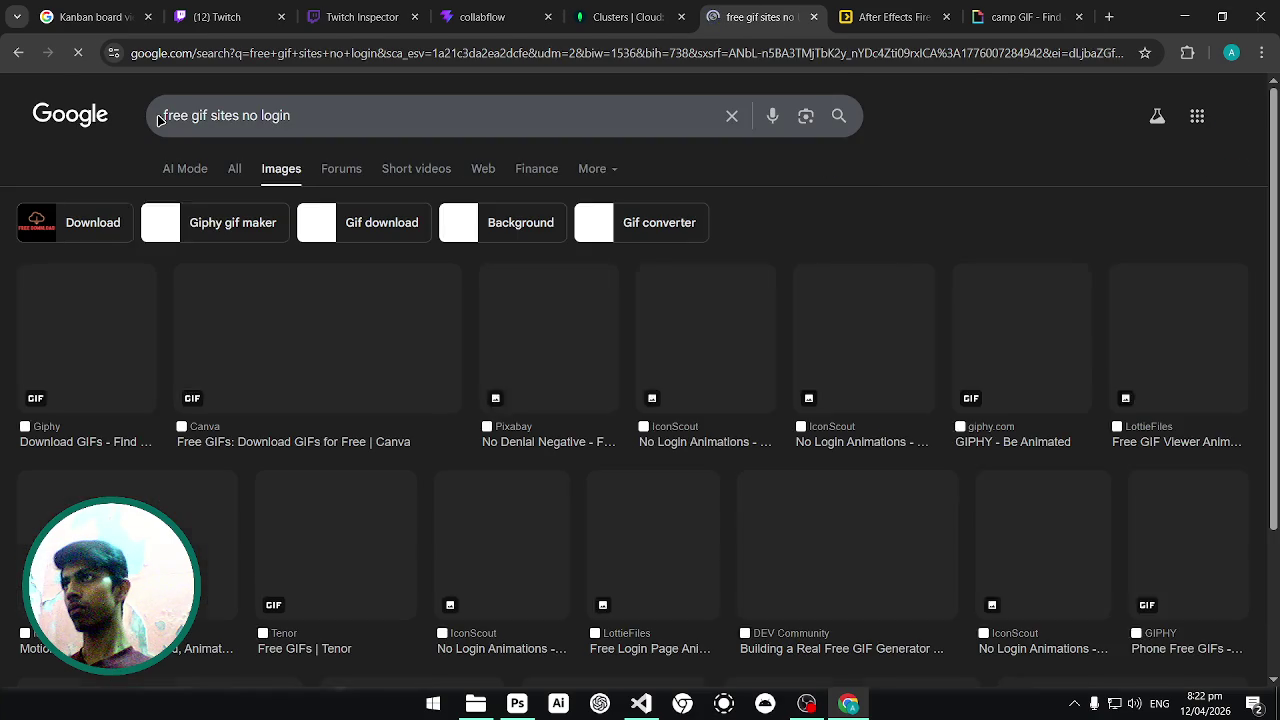
Show All results and open GIPHY's Free GIFs page from them.
click(228, 168)
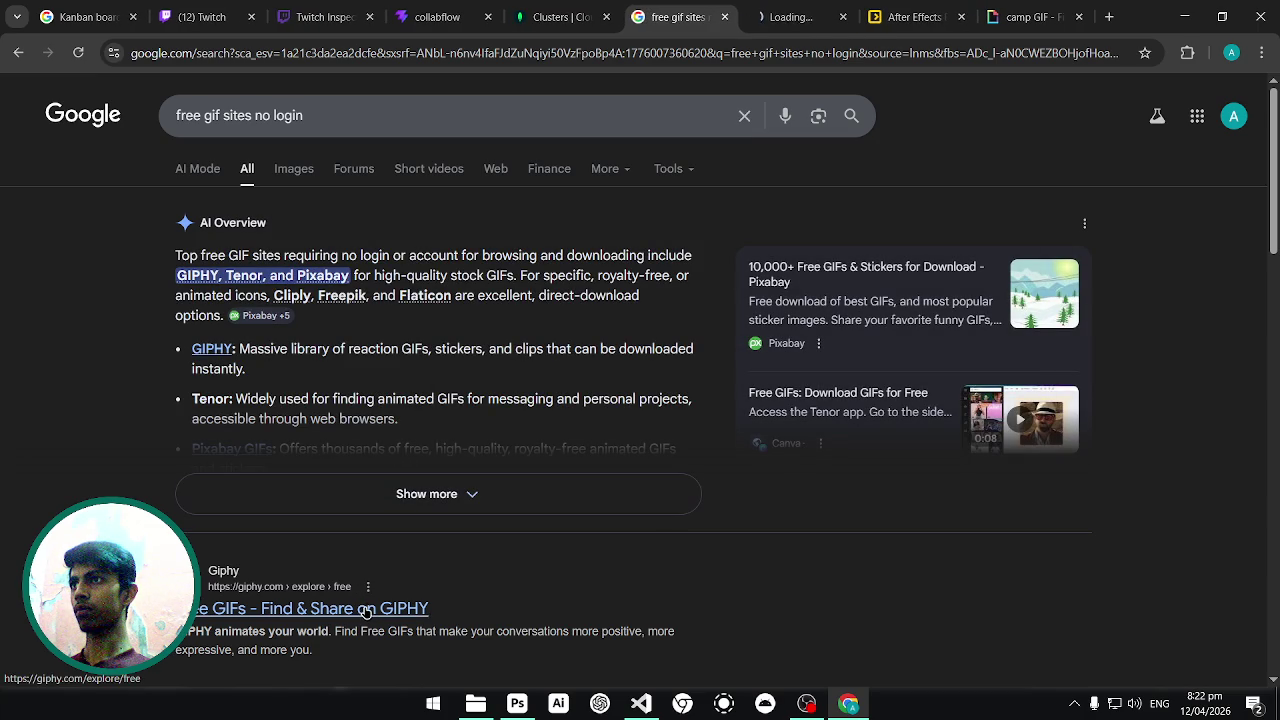
click(784, 17)
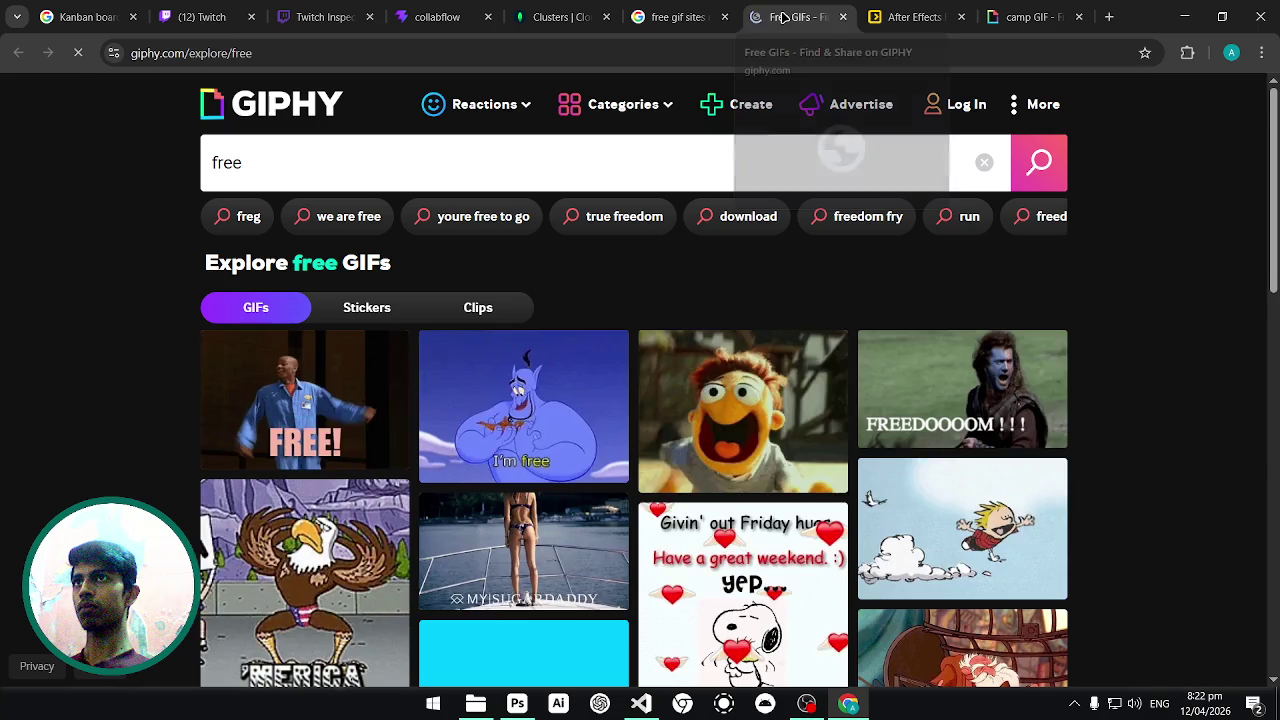
click(993, 14)
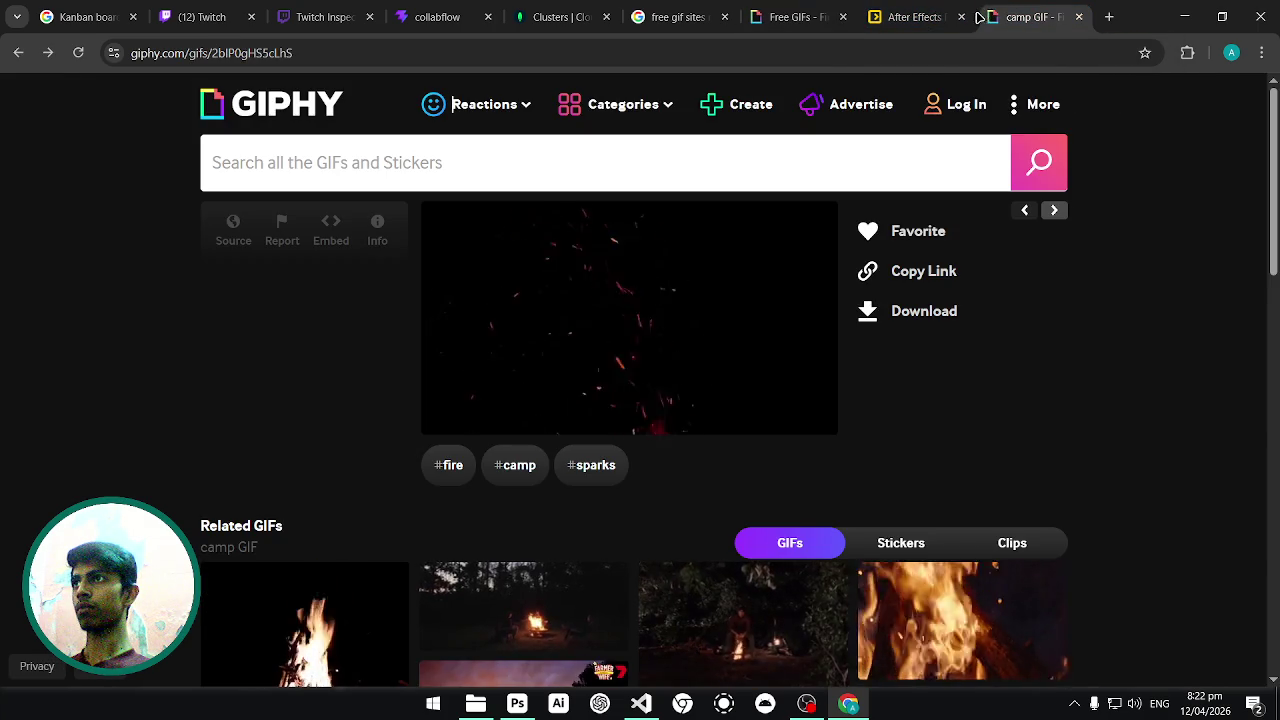
click(758, 17)
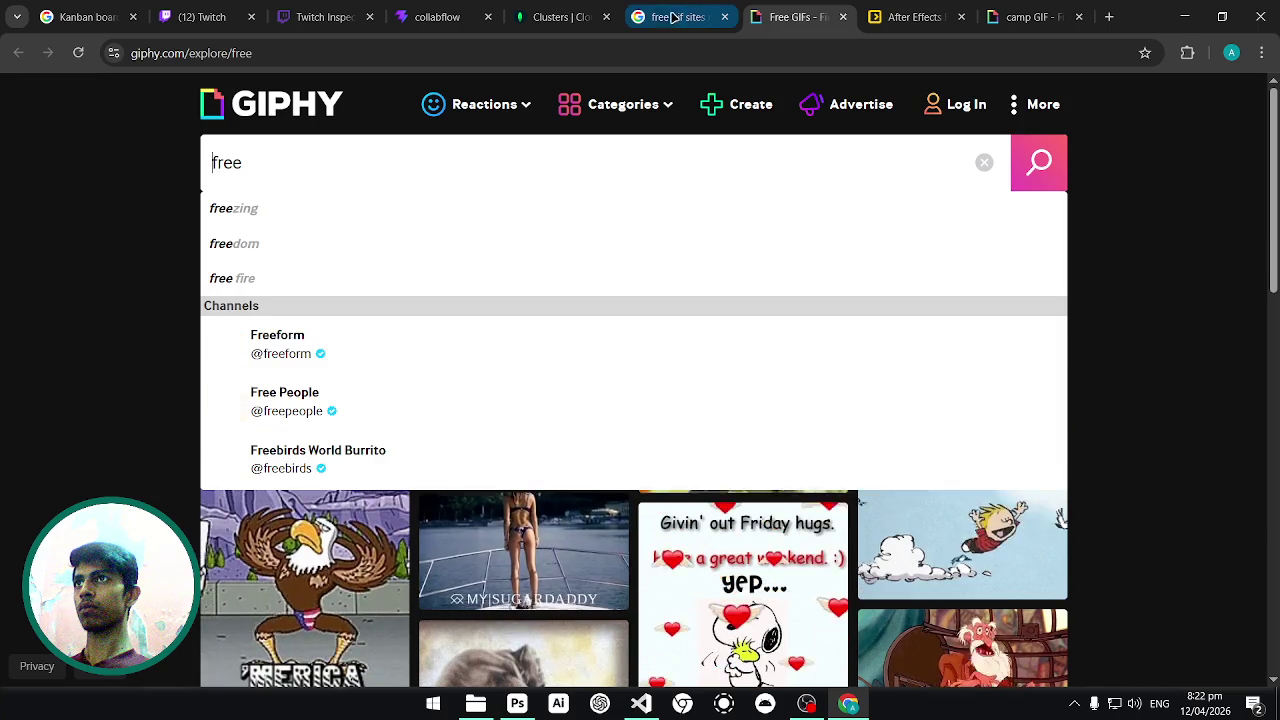
Search GIPHY for 'fire particles' and scroll through the GIF results.
click(659, 17)
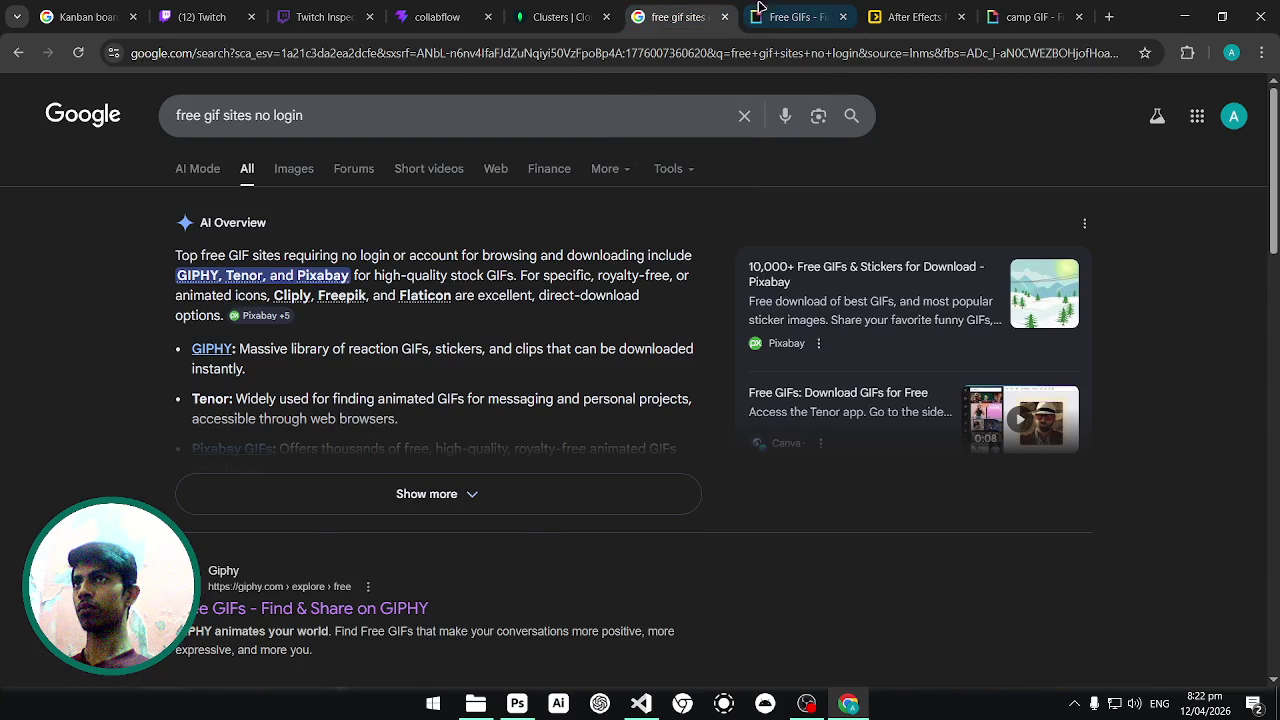
click(758, 17)
scroll(651, 518, down, 3)
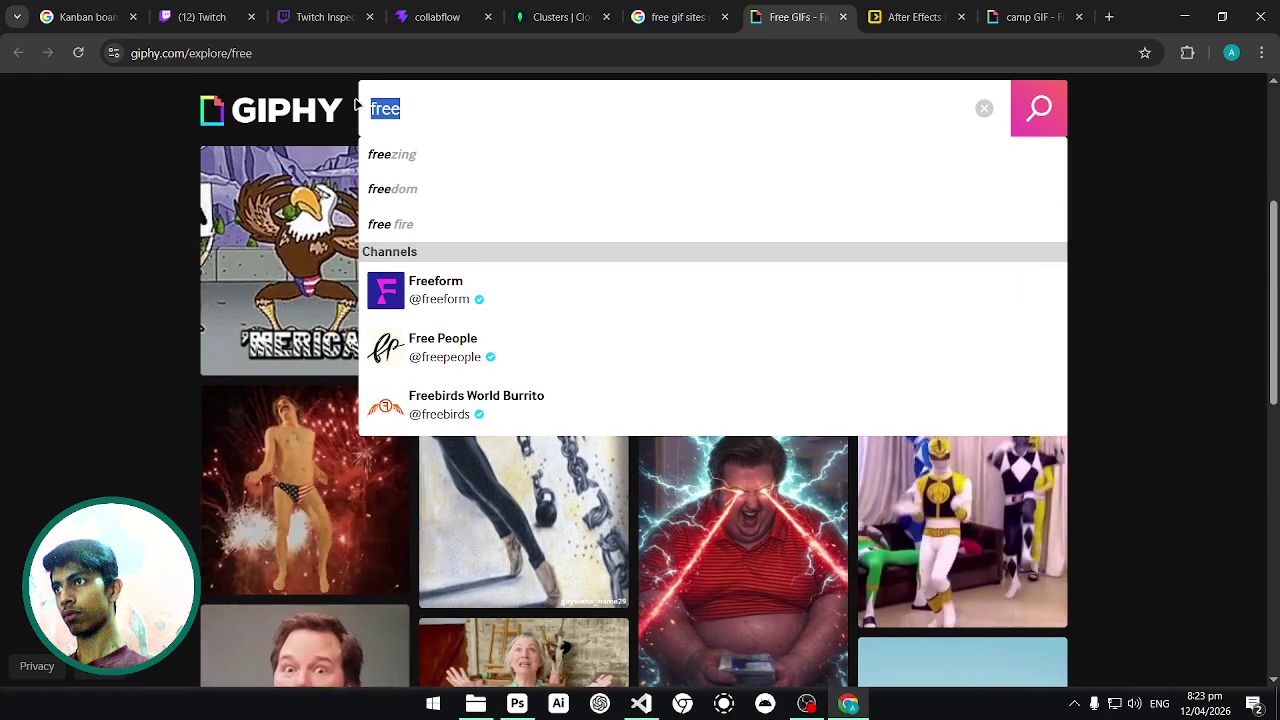
text(fire)
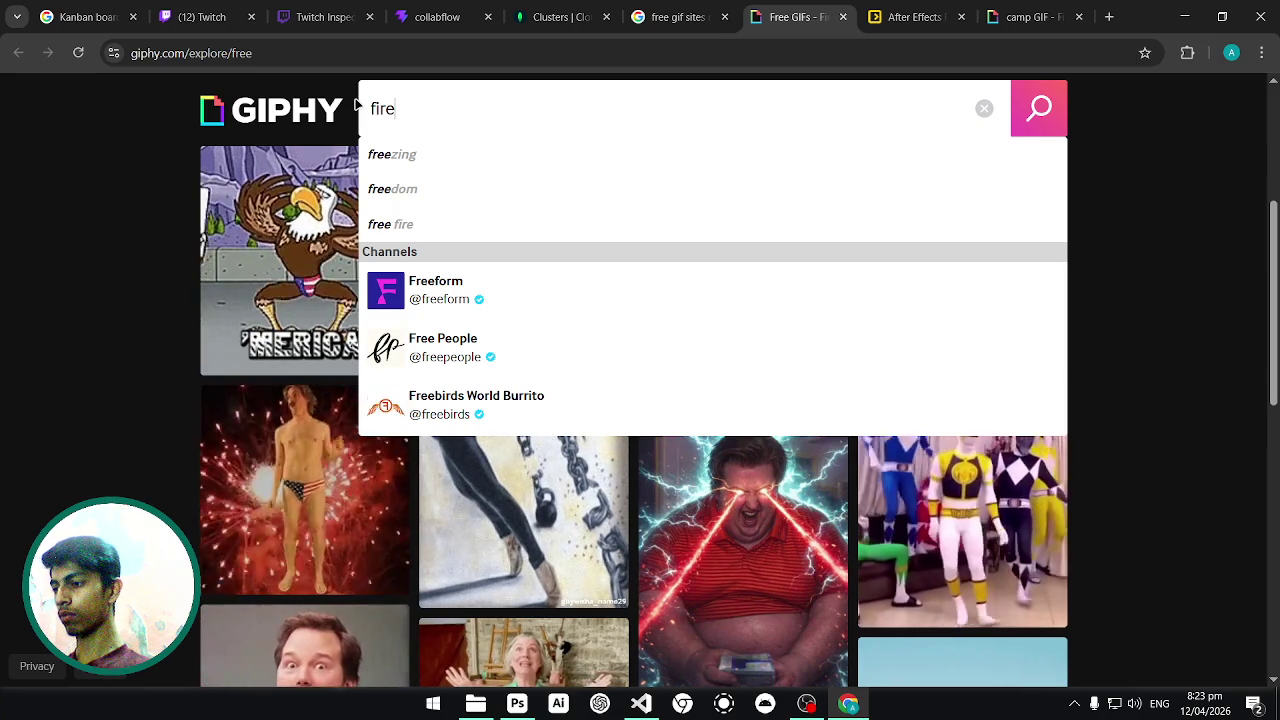
text( particles)
key(Return)
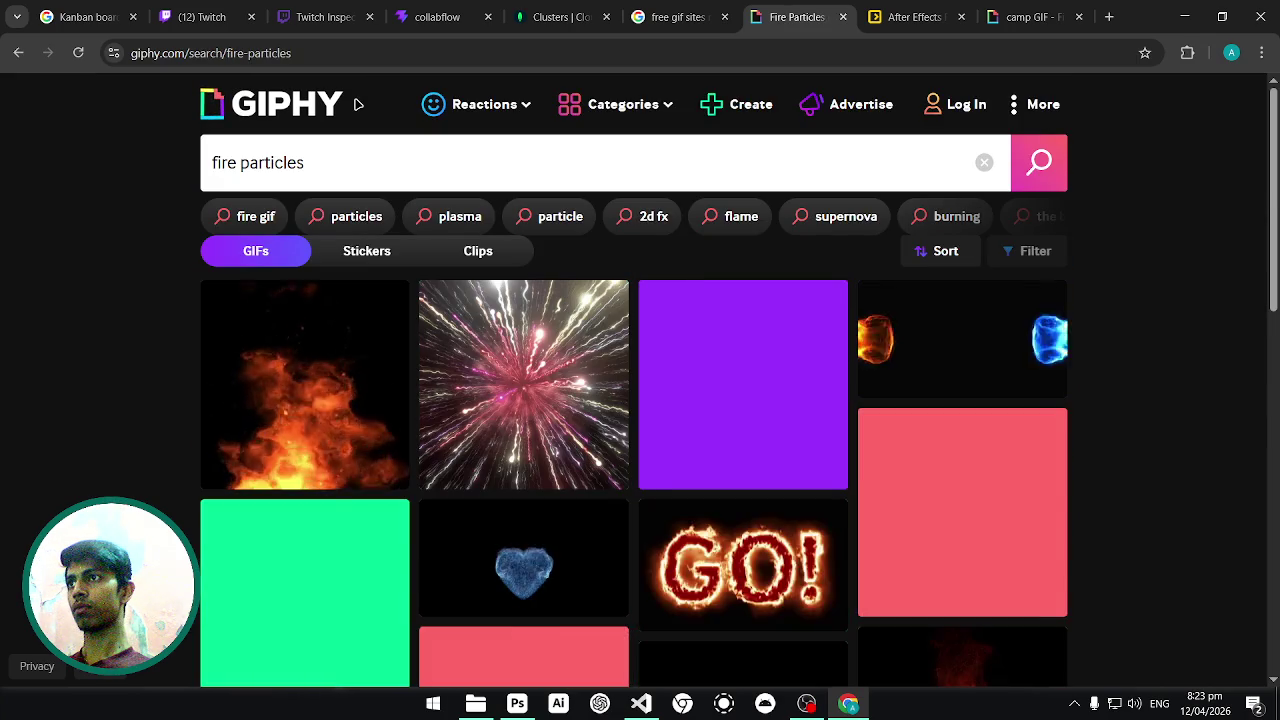
scroll(520, 280, down, 1)
scroll(594, 451, down, 1)
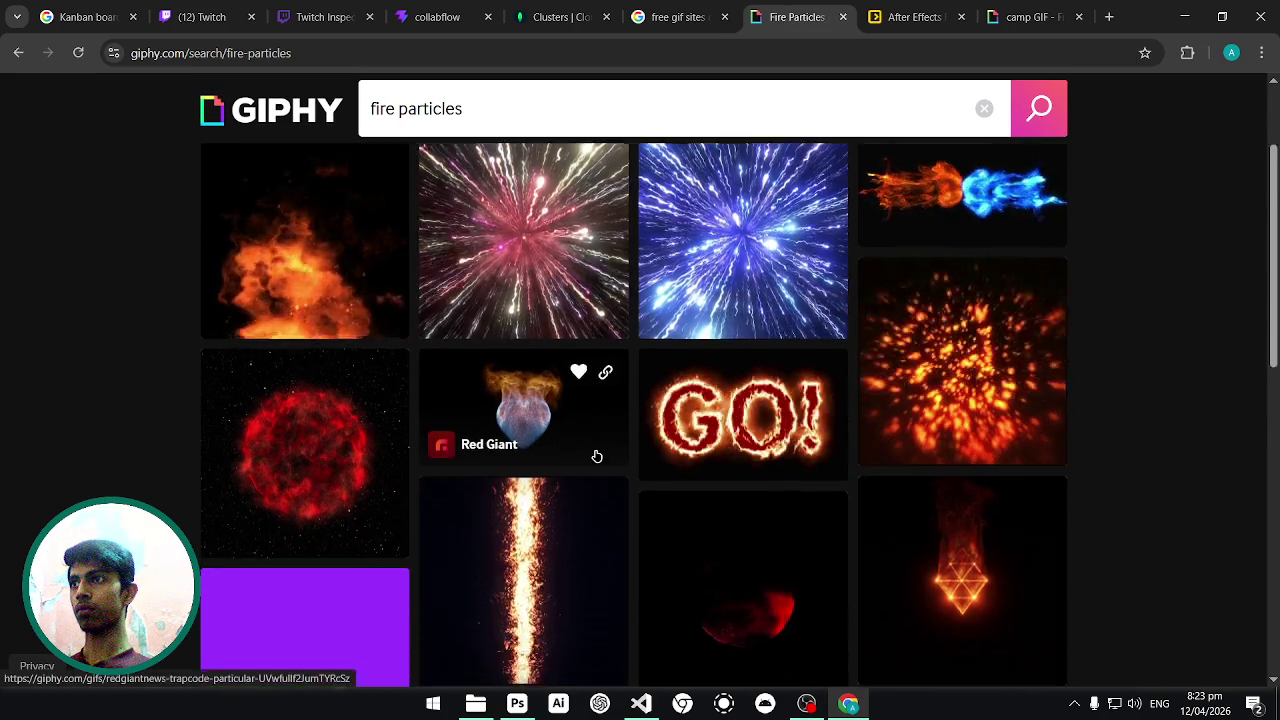
scroll(560, 463, down, 2)
scroll(591, 449, down, 3)
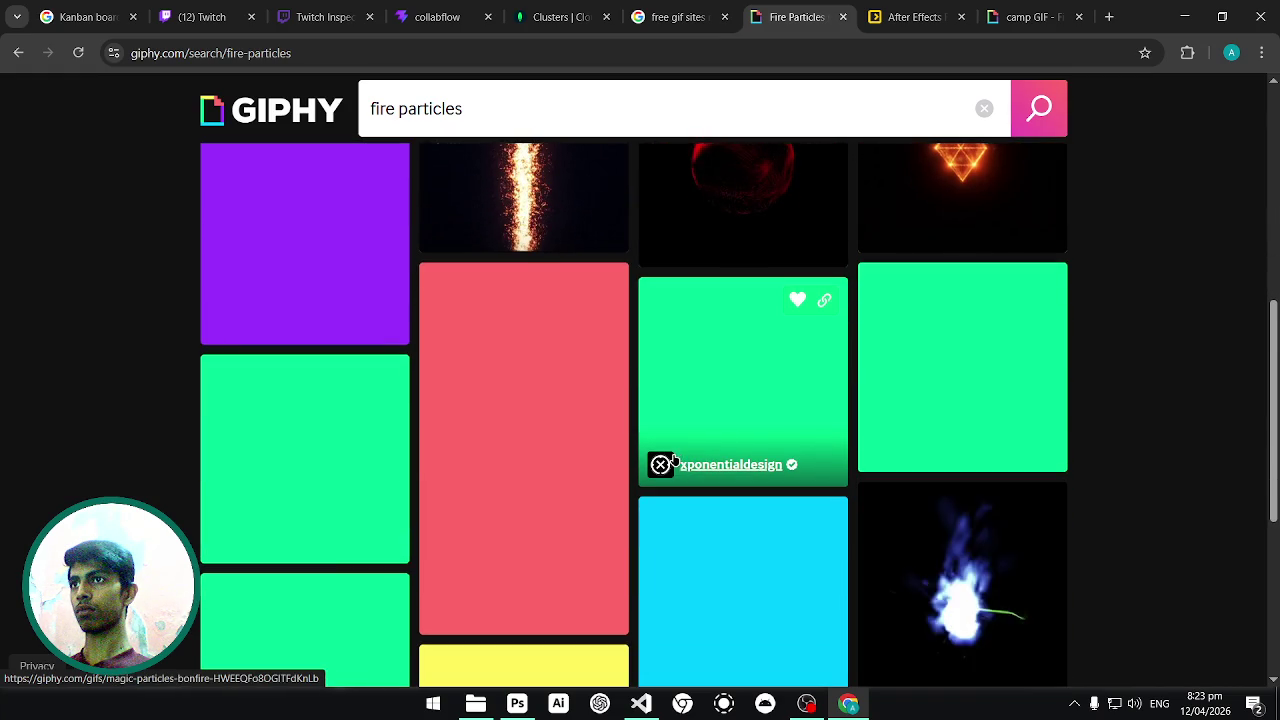
scroll(620, 477, down, 3)
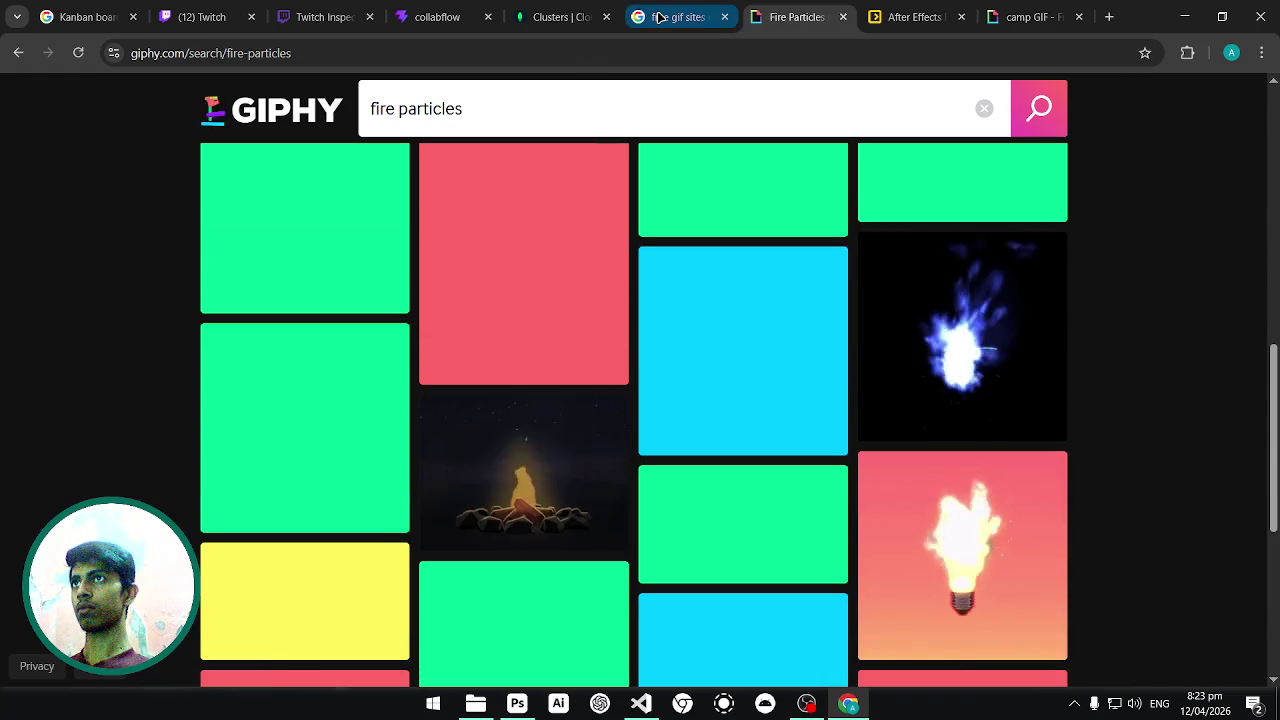
click(655, 16)
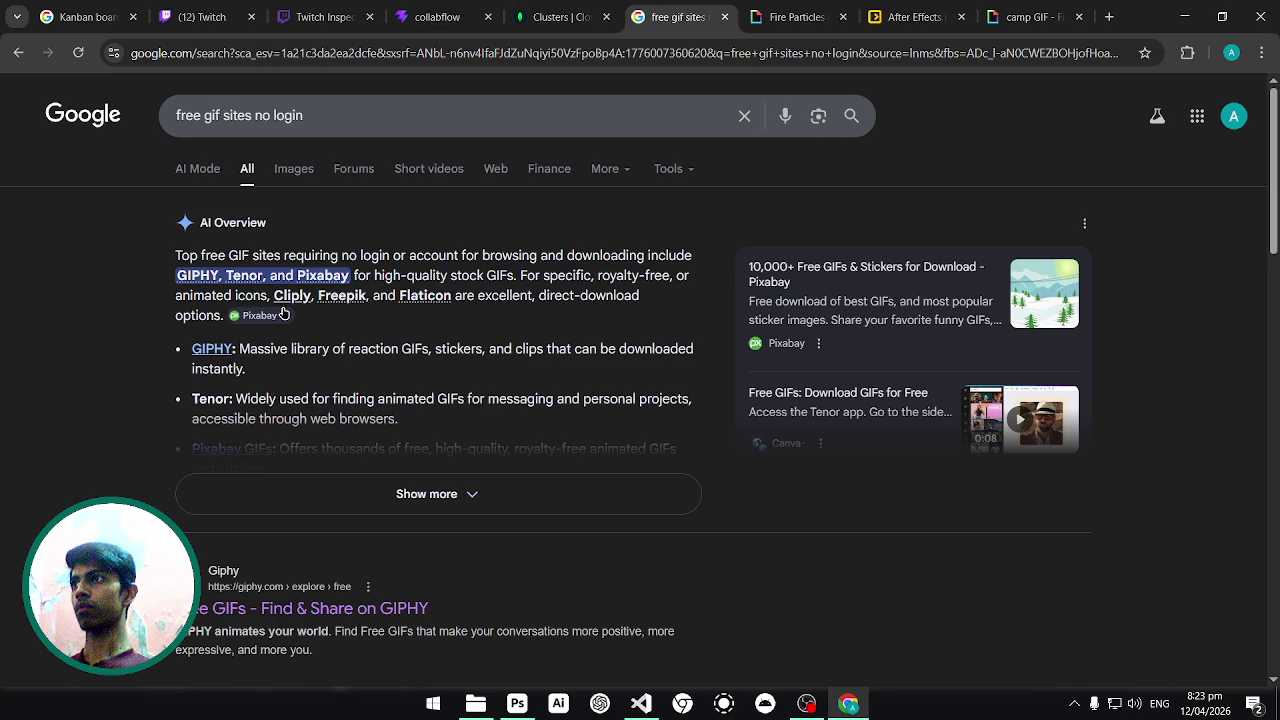
Search Pixabay's free GIFs for 'fire particles'.
scroll(286, 277, down, 1)
scroll(286, 354, down, 2)
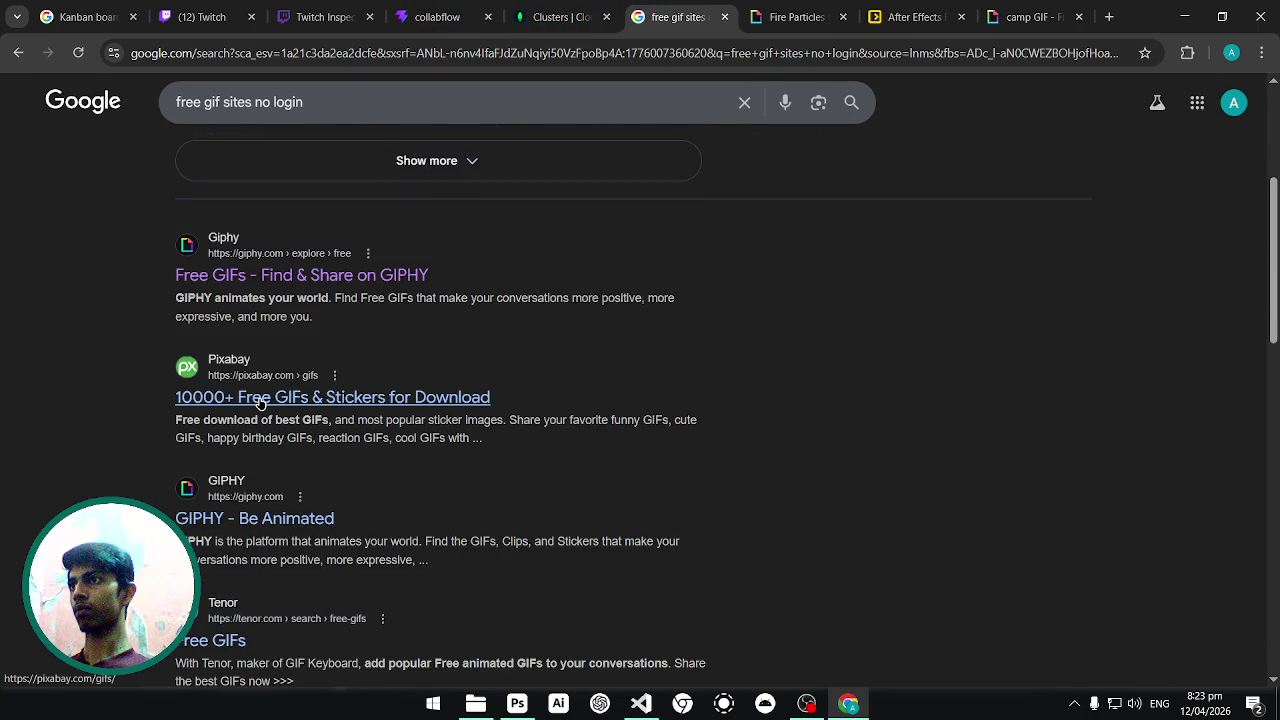
scroll(551, 169, down, 1)
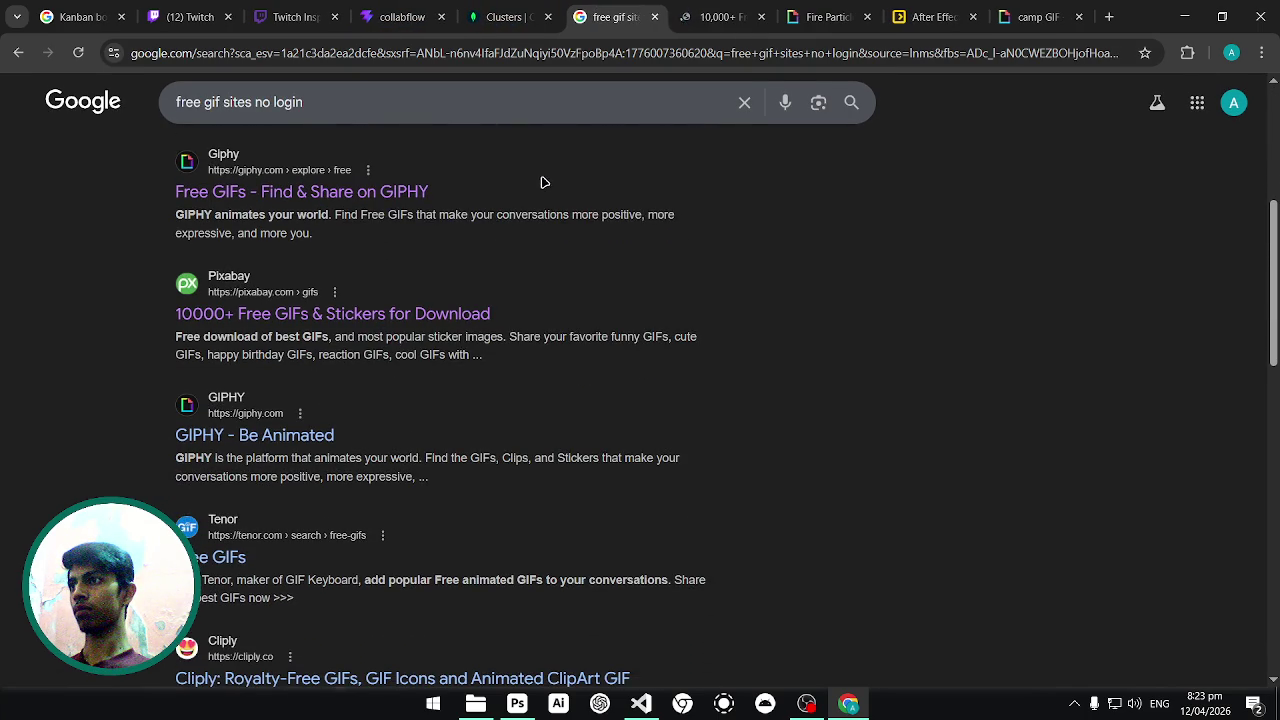
click(695, 17)
click(481, 345)
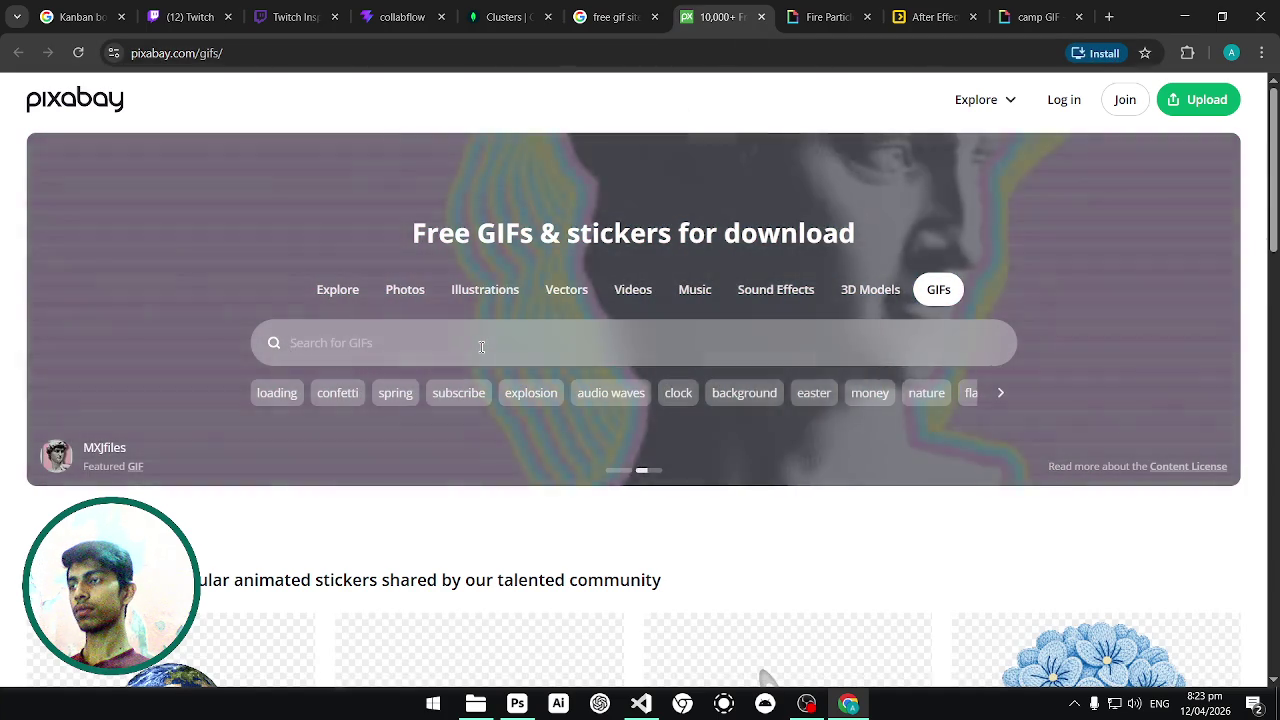
text(fi)
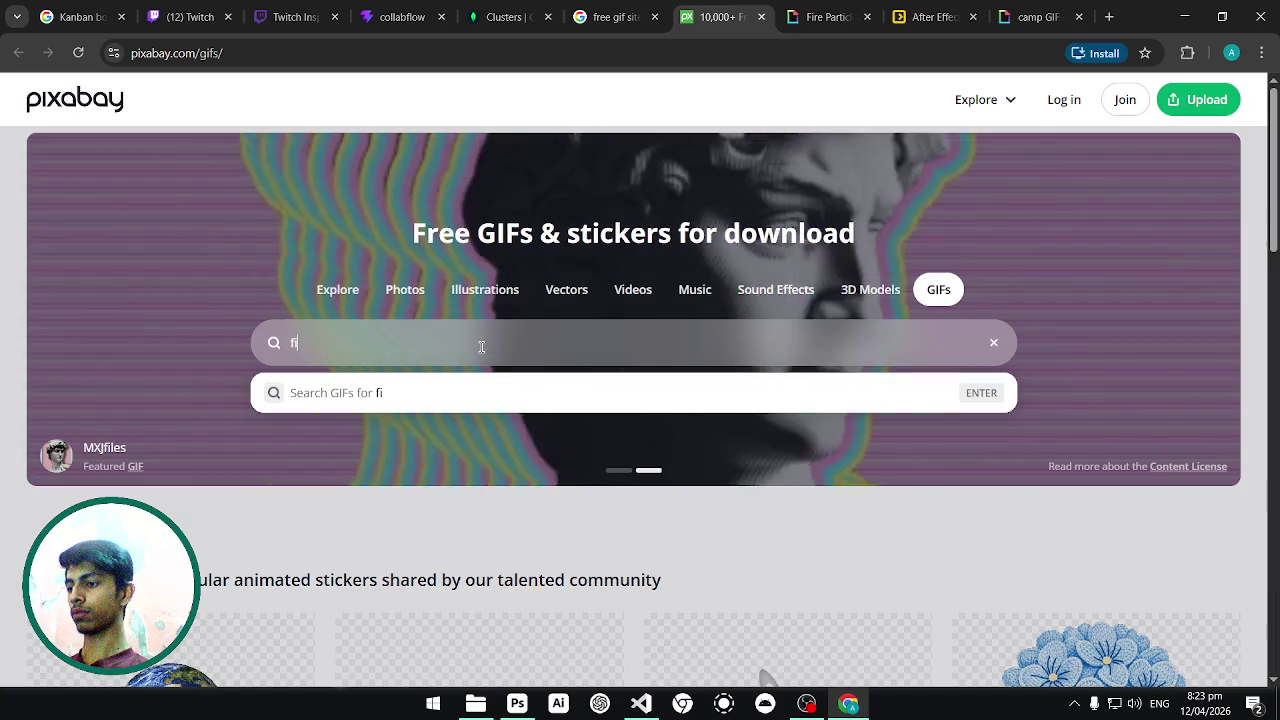
text(re part)
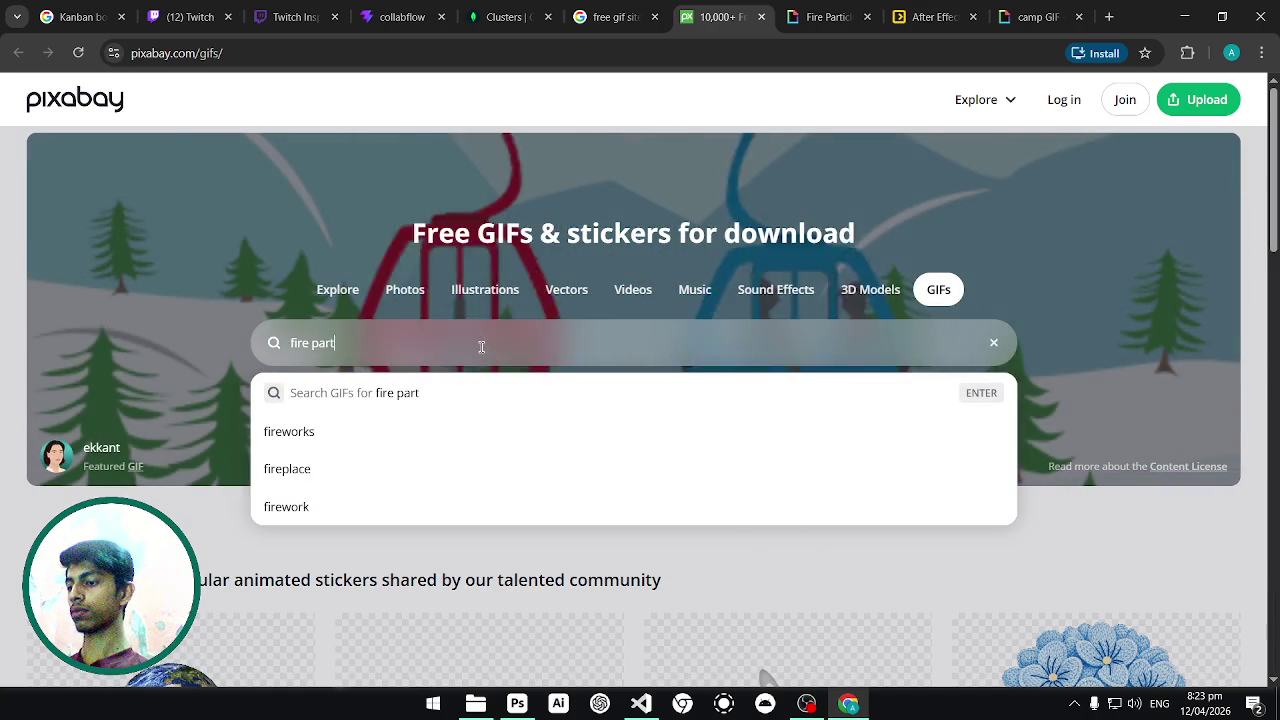
text(icles)
key(Return)
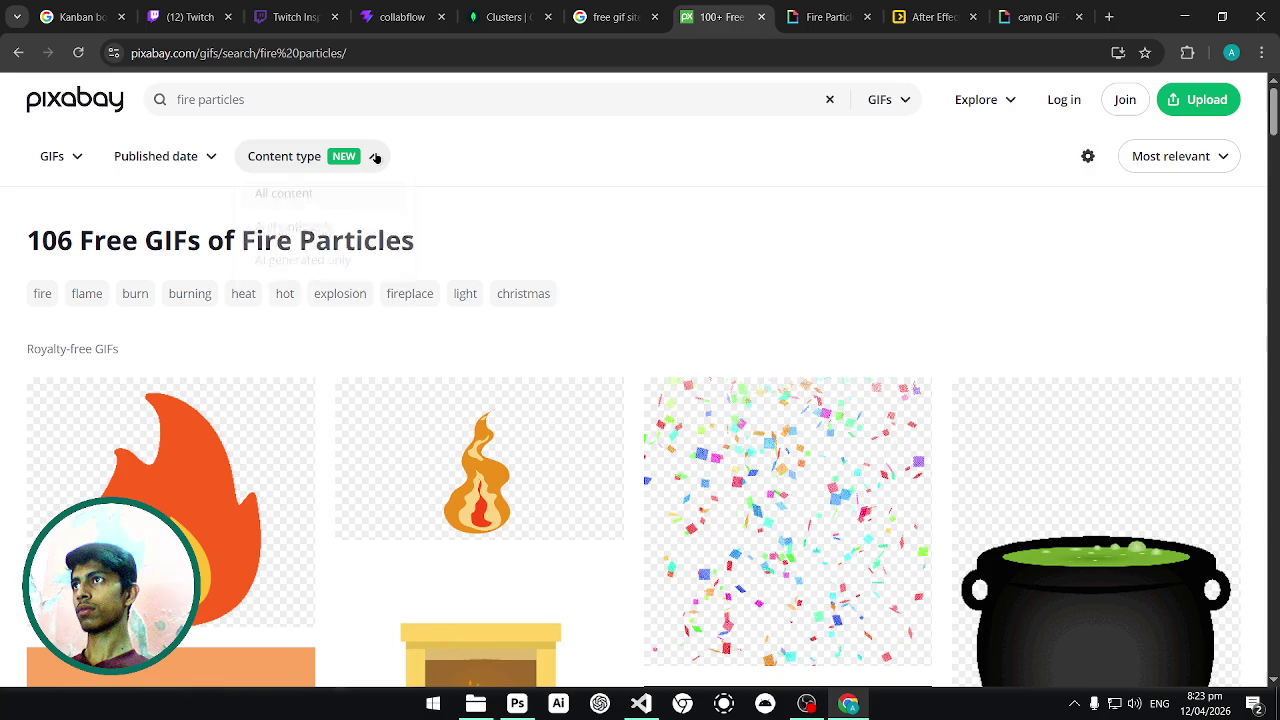
Check the media type filter and scroll through the Pixabay fire particles results.
click(80, 158)
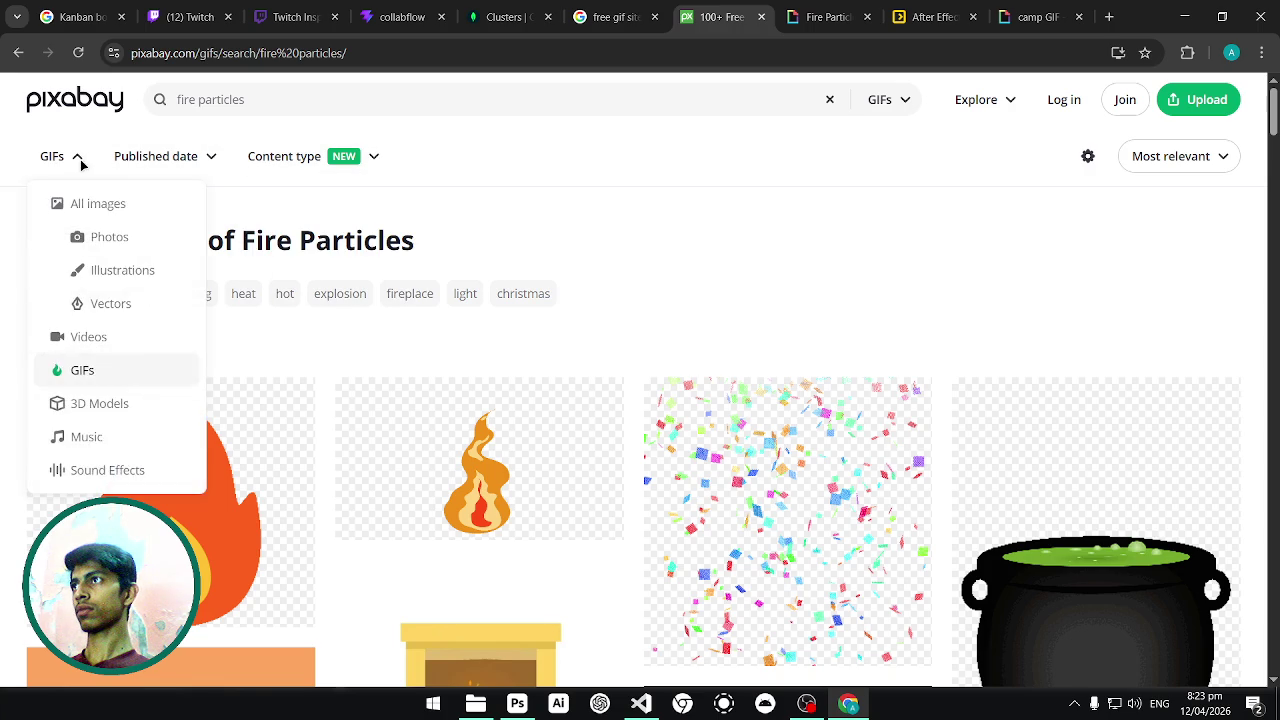
scroll(745, 238, down, 1)
scroll(737, 270, down, 3)
scroll(700, 290, down, 3)
scroll(682, 300, down, 2)
scroll(682, 303, down, 3)
scroll(682, 303, down, 2)
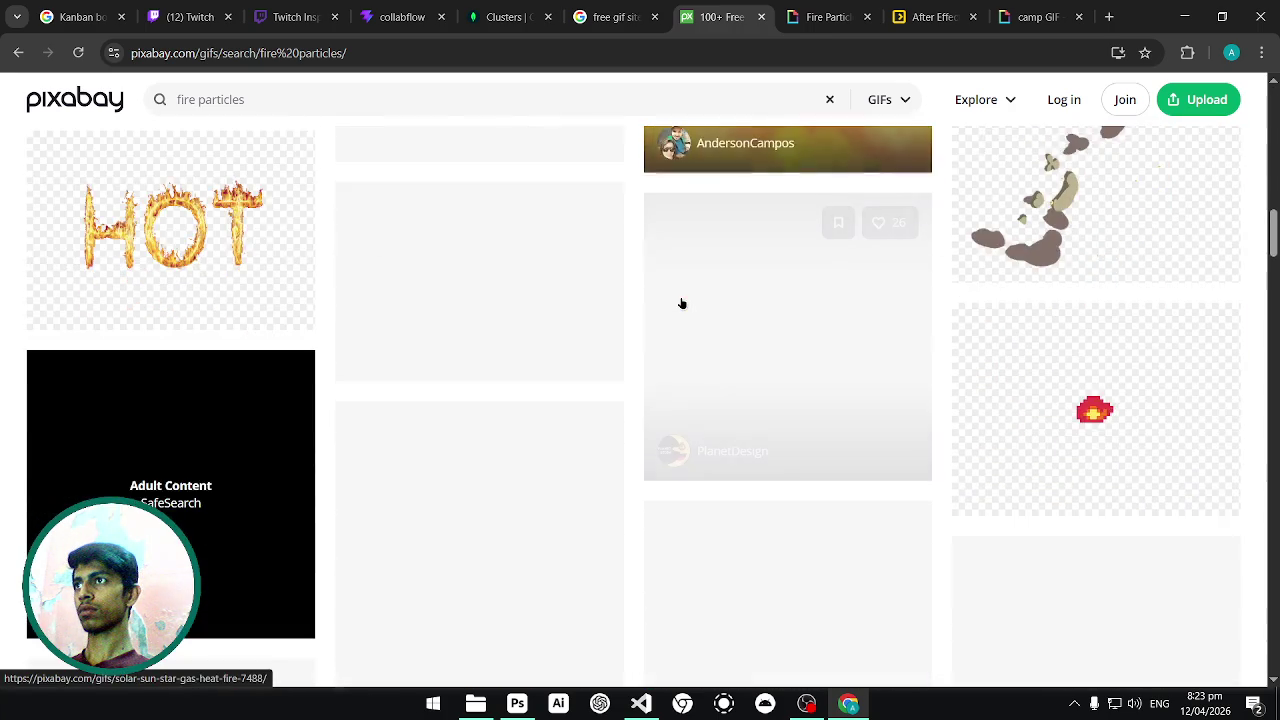
scroll(682, 303, down, 2)
scroll(682, 303, down, 2)
scroll(682, 303, up, 3)
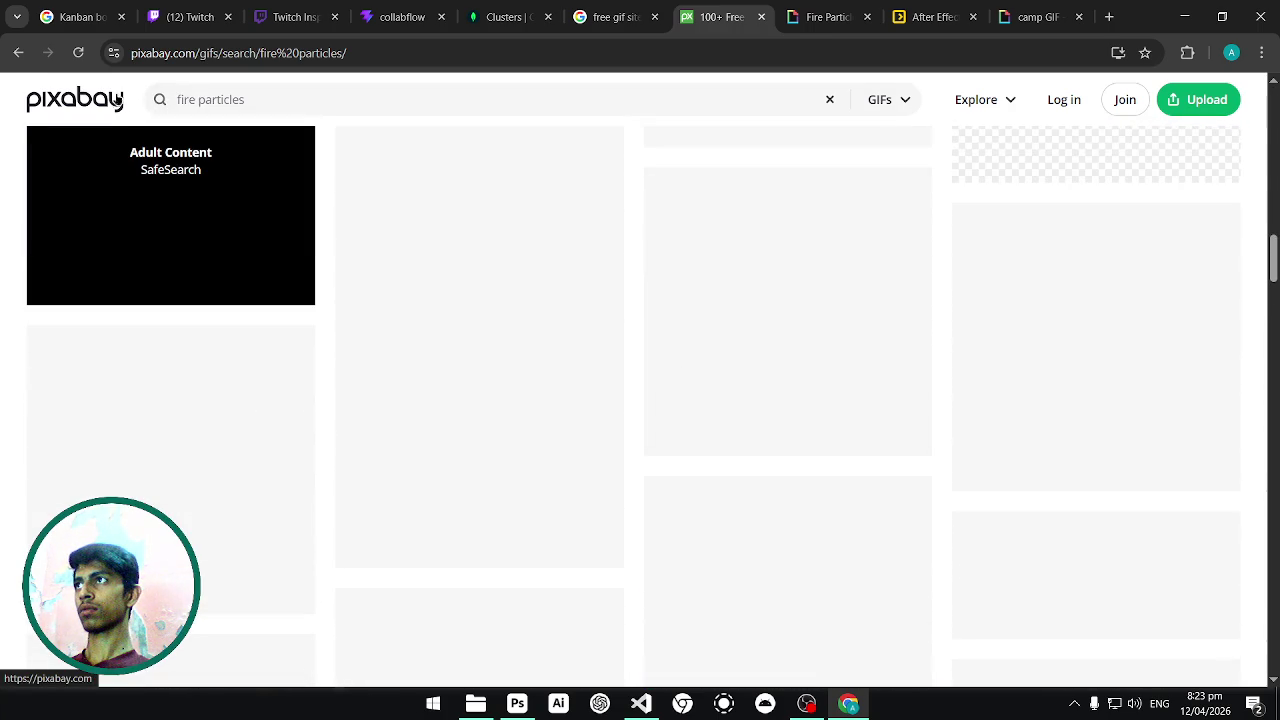
Return to Pixabay's GIFs home, then to the Google 'free gif sites no login' results.
click(18, 52)
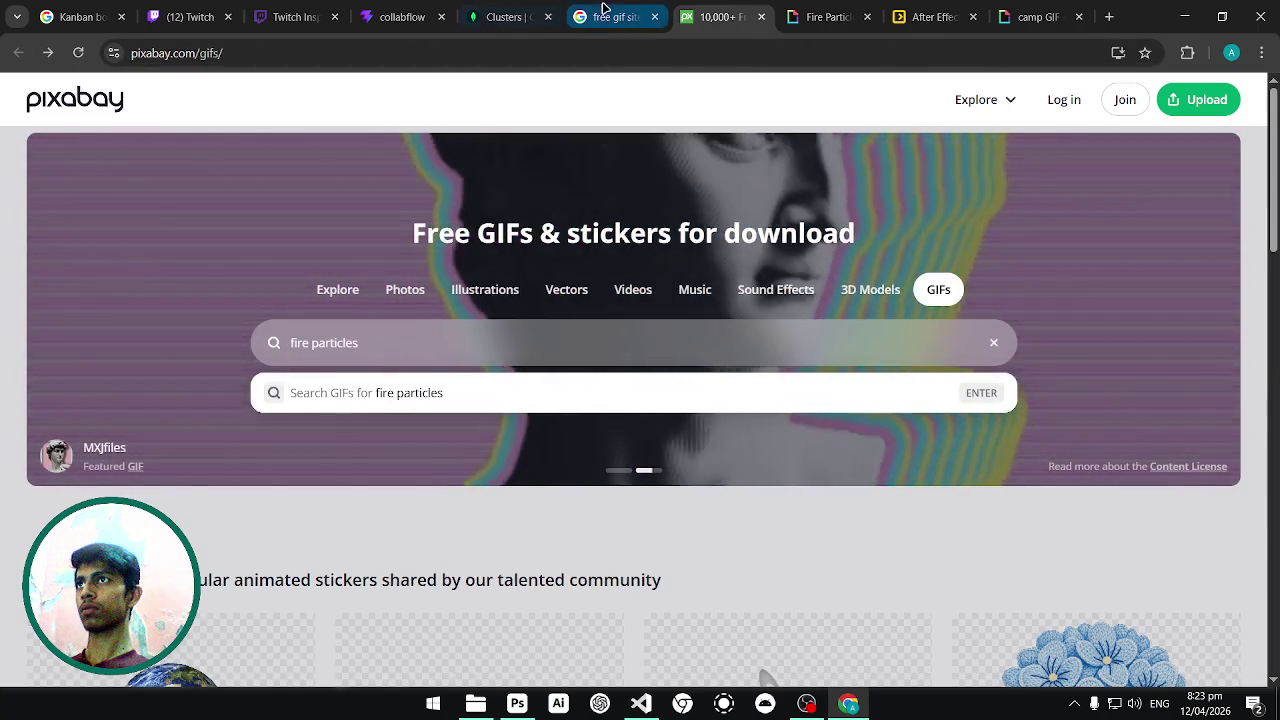
click(605, 17)
scroll(389, 138, up, 4)
scroll(389, 138, up, 1)
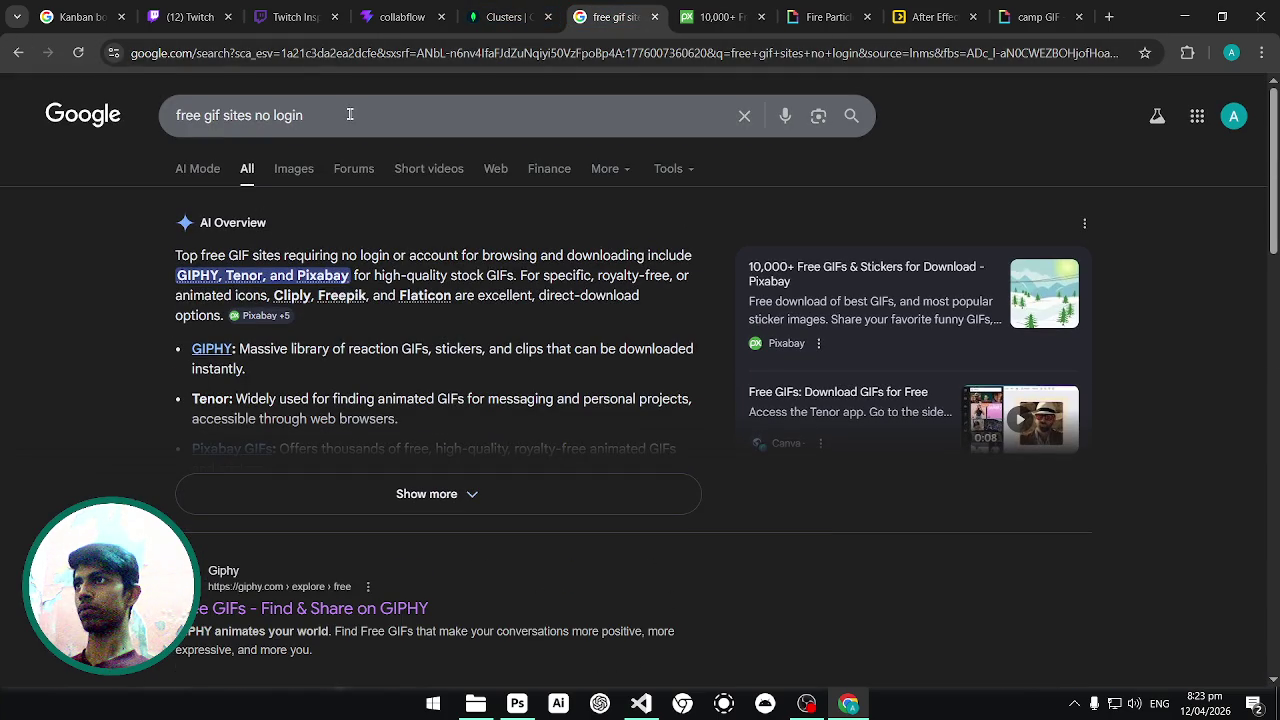
Search Google for 'fire particles' and show the image results.
click(315, 116)
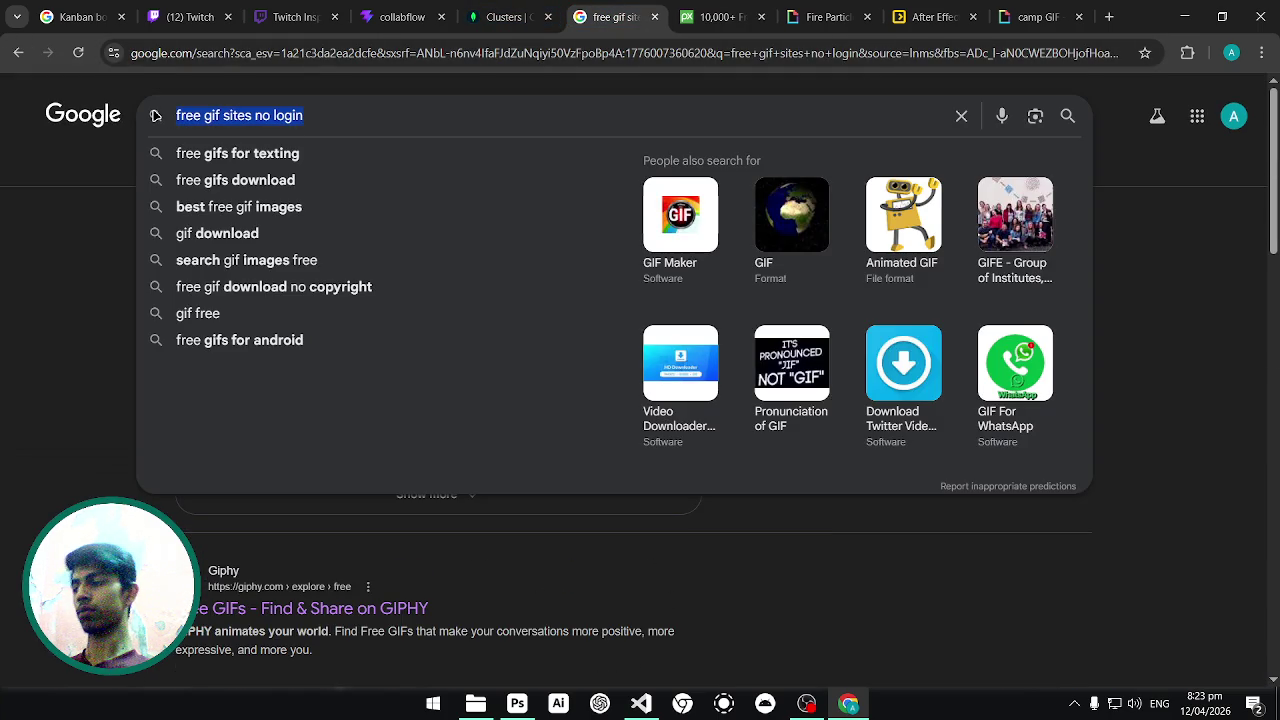
text(fire particle)
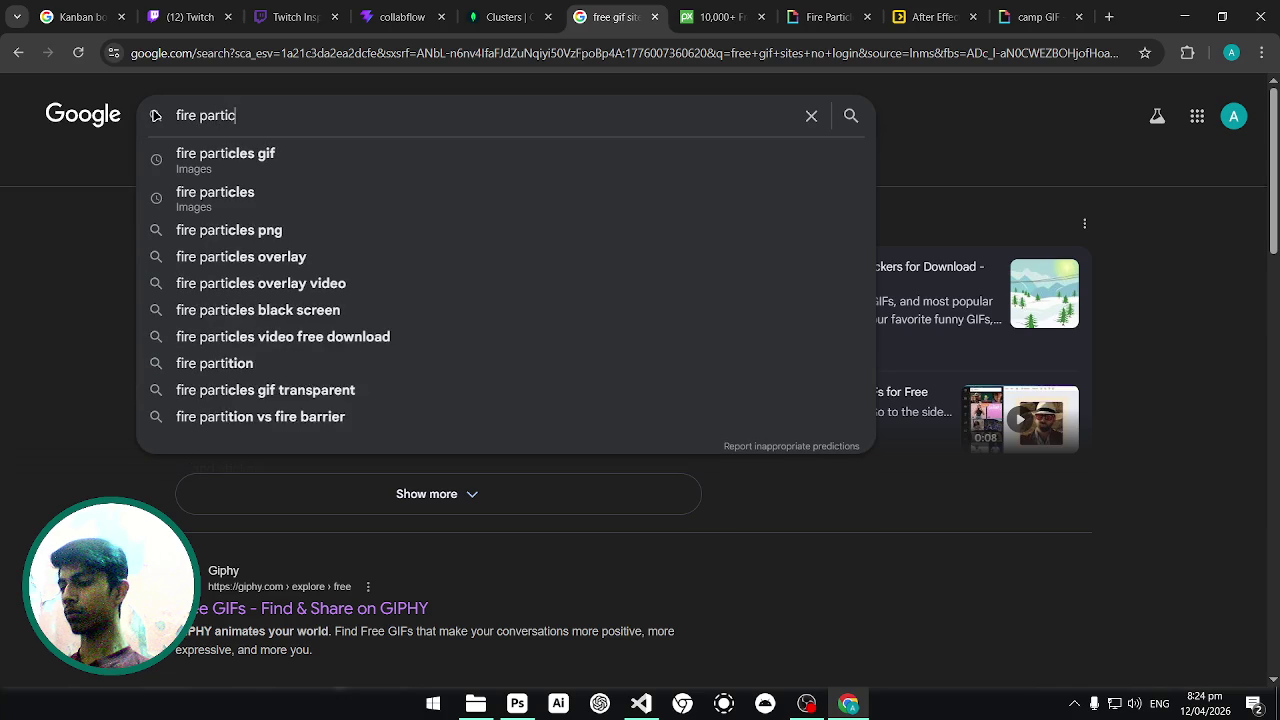
text(s)
key(Return)
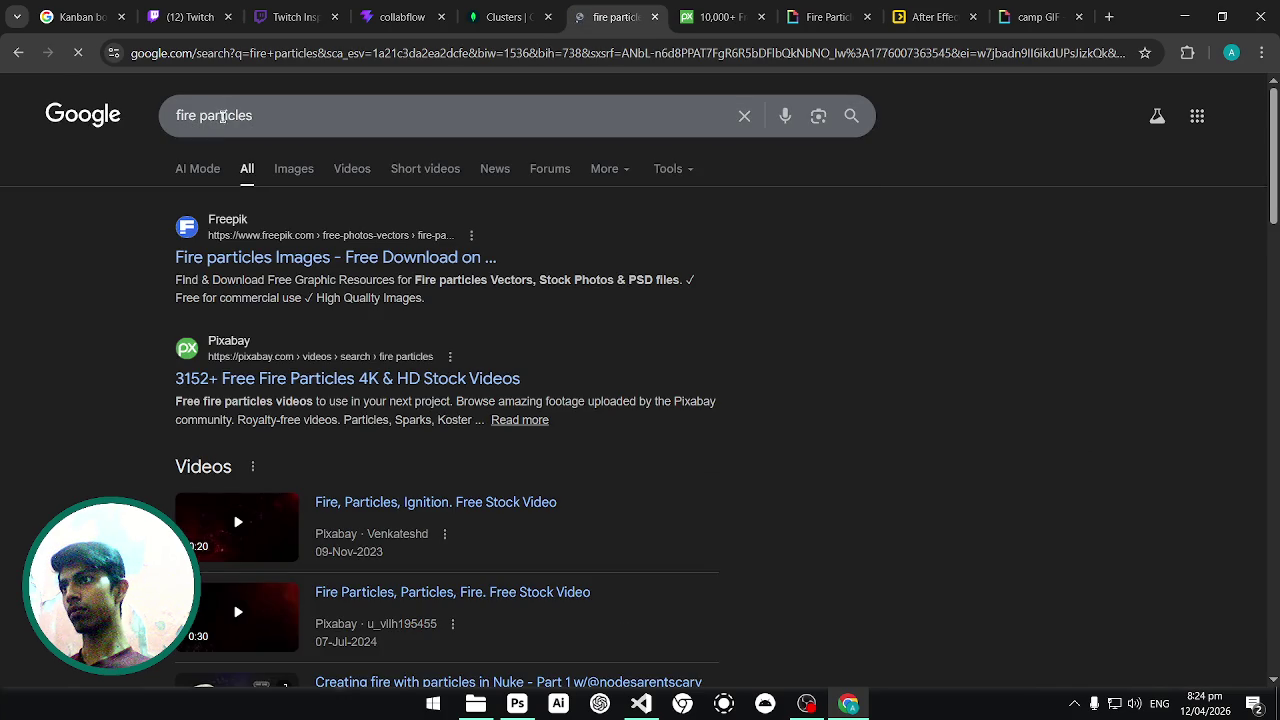
click(295, 166)
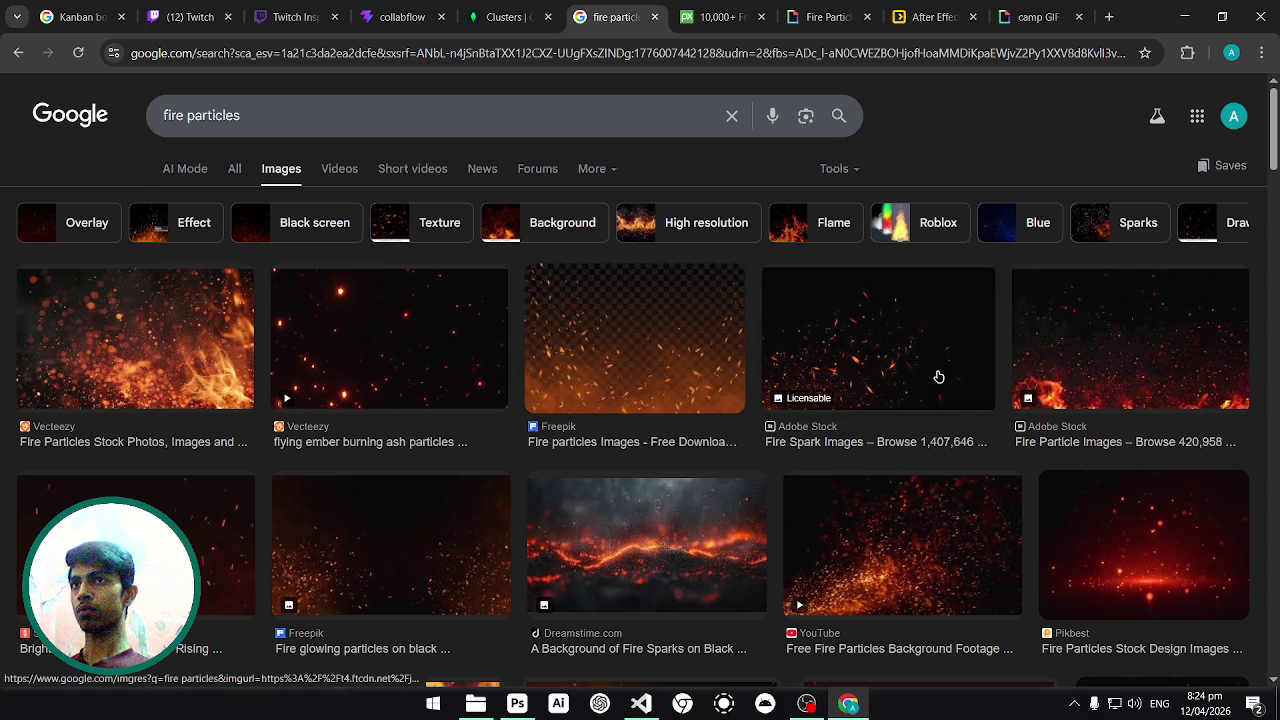
Refine the image search to 'fire particles gif', browse it, then return to the GIPHY results tab.
click(266, 123)
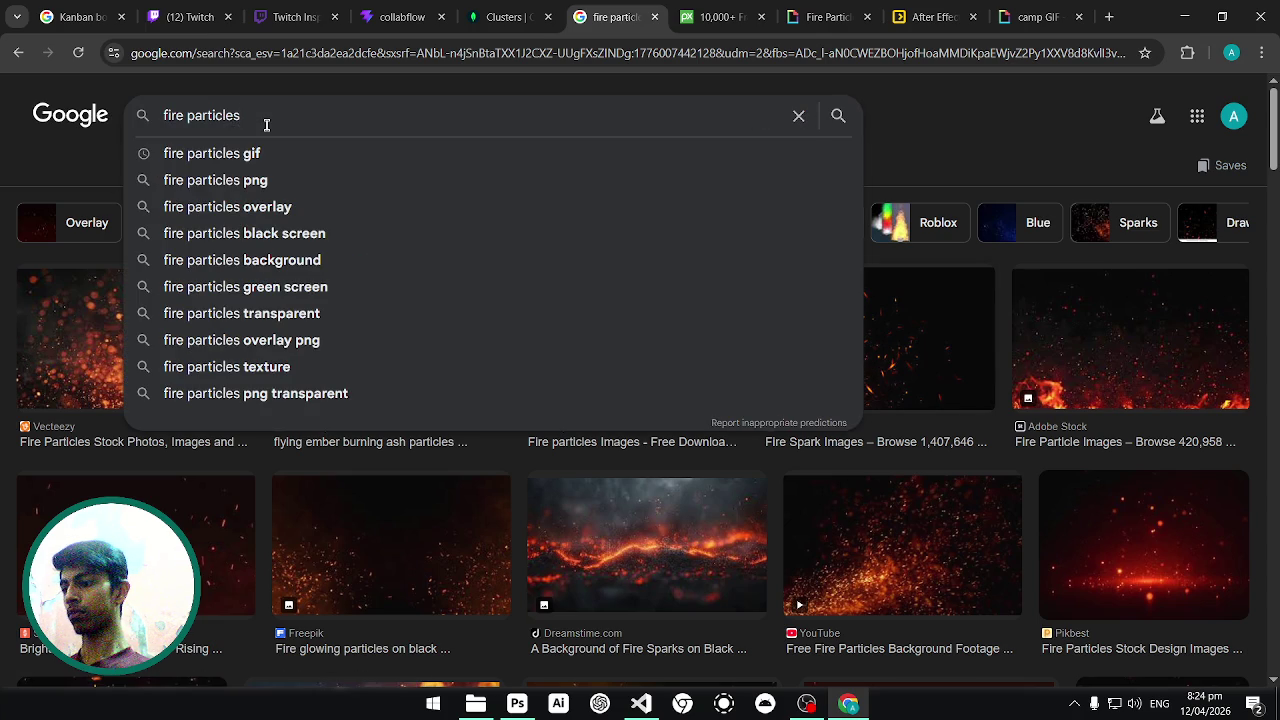
text(gif)
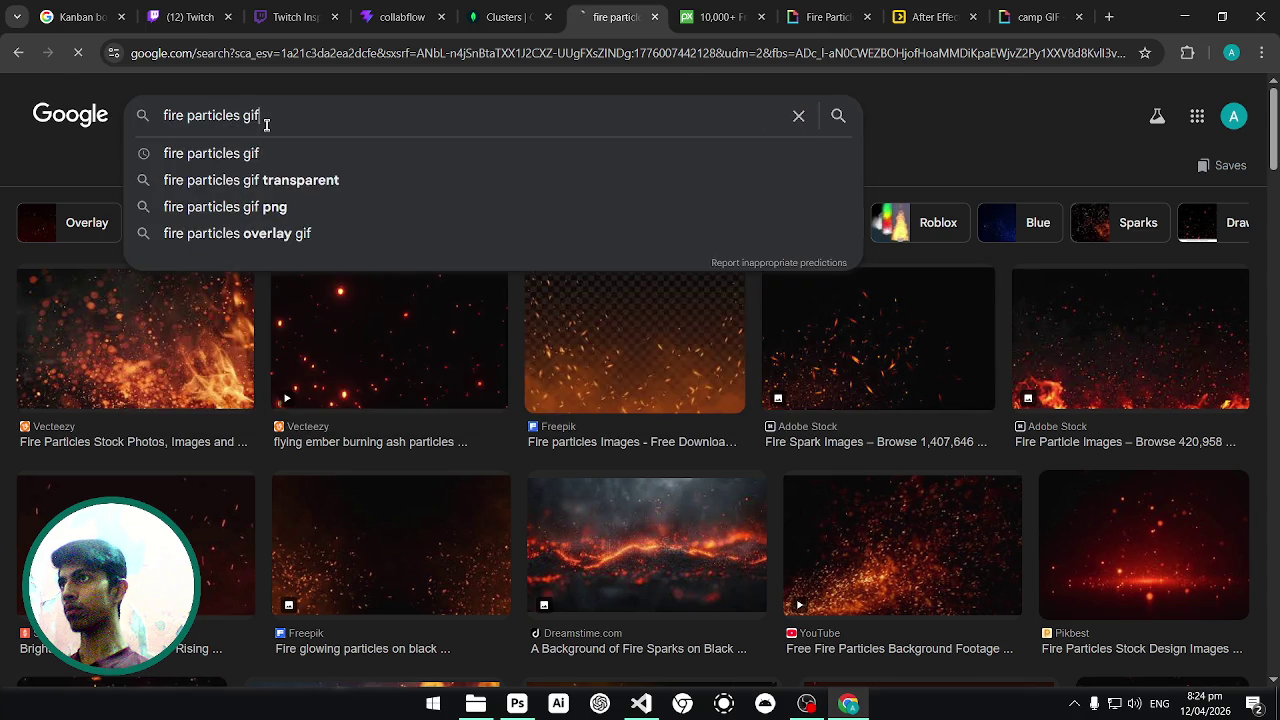
key(Return)
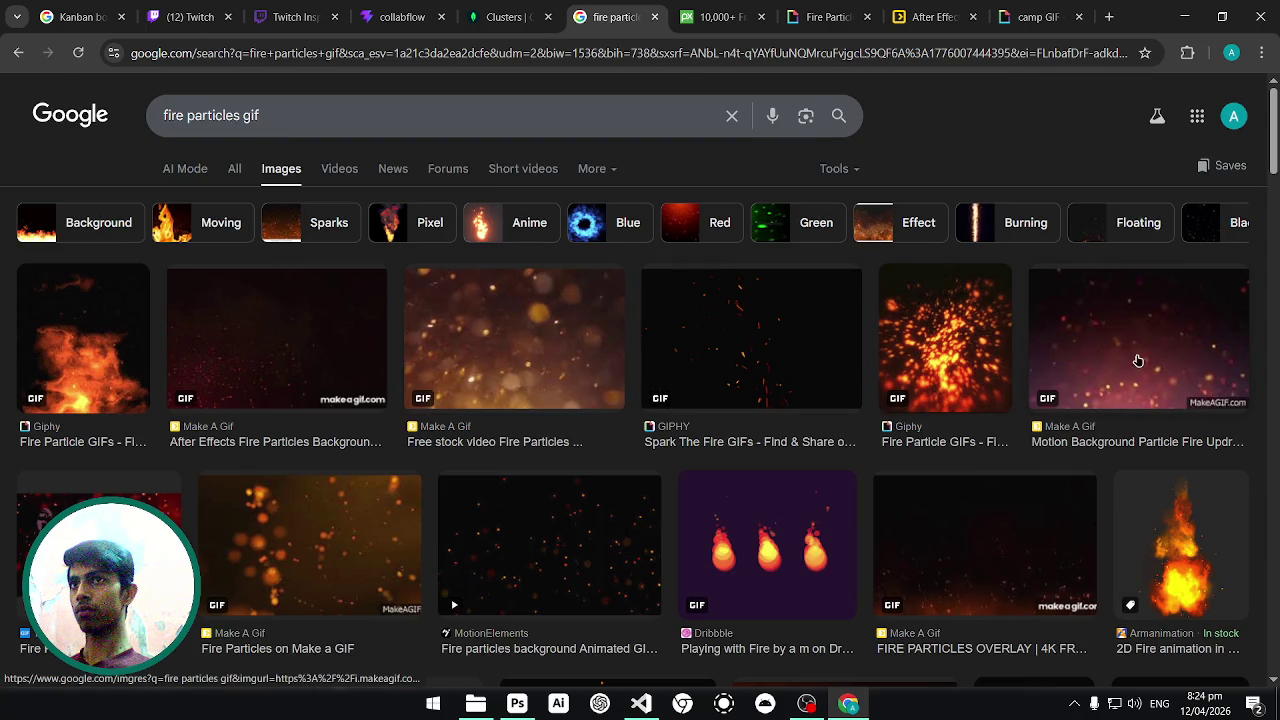
scroll(1100, 371, down, 2)
scroll(965, 366, down, 3)
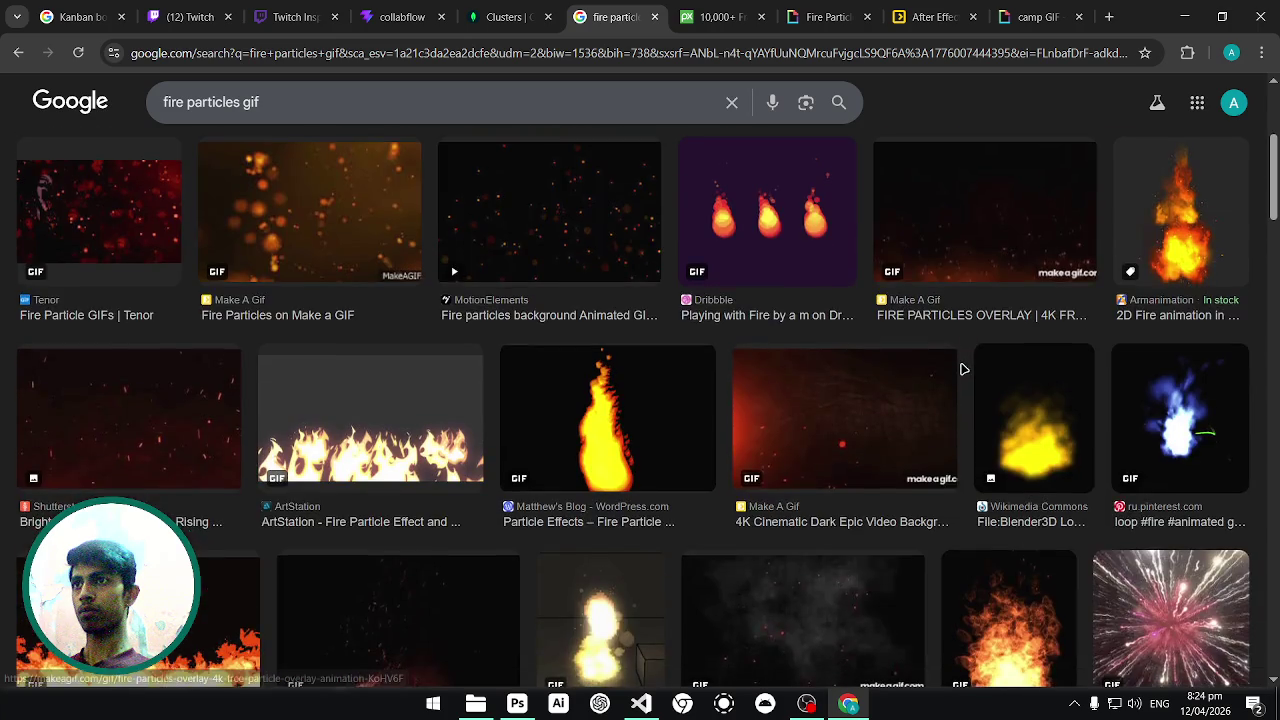
scroll(962, 369, down, 1)
scroll(962, 369, up, 2)
click(826, 17)
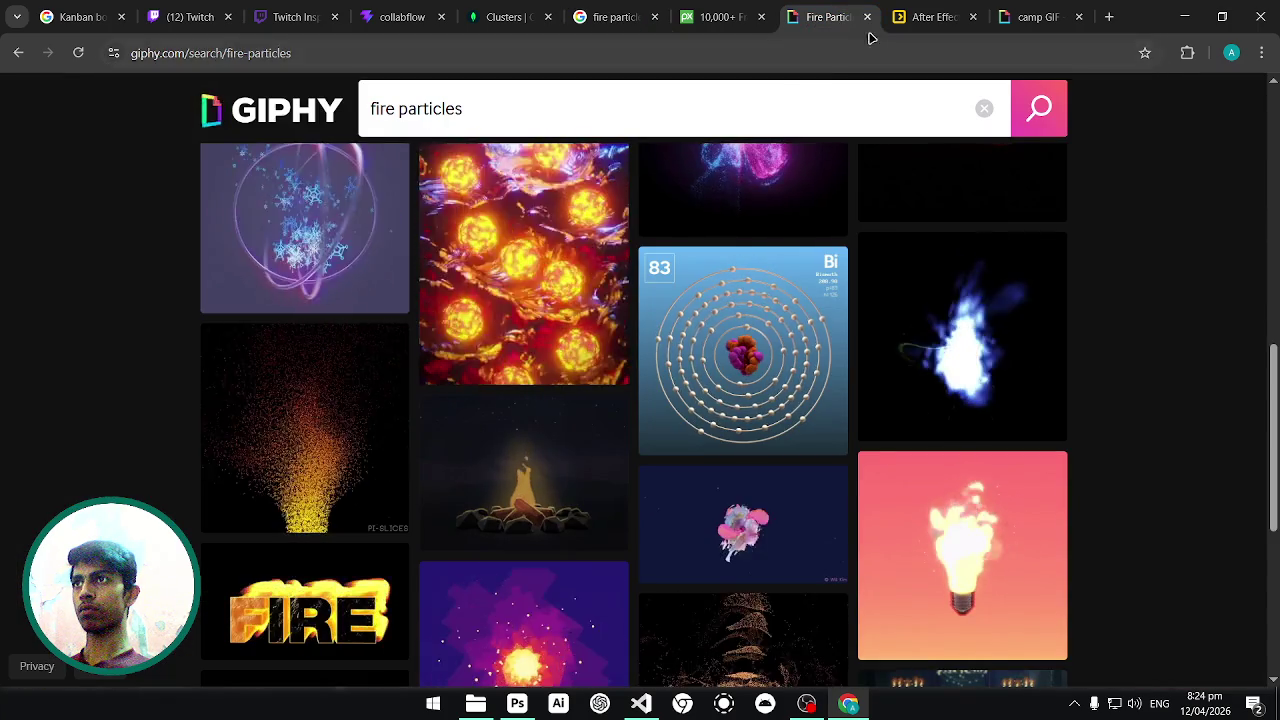
Open the GIPHY camp sparks GIF page and copy the GIF image.
click(918, 15)
key(ctrl+Tab)
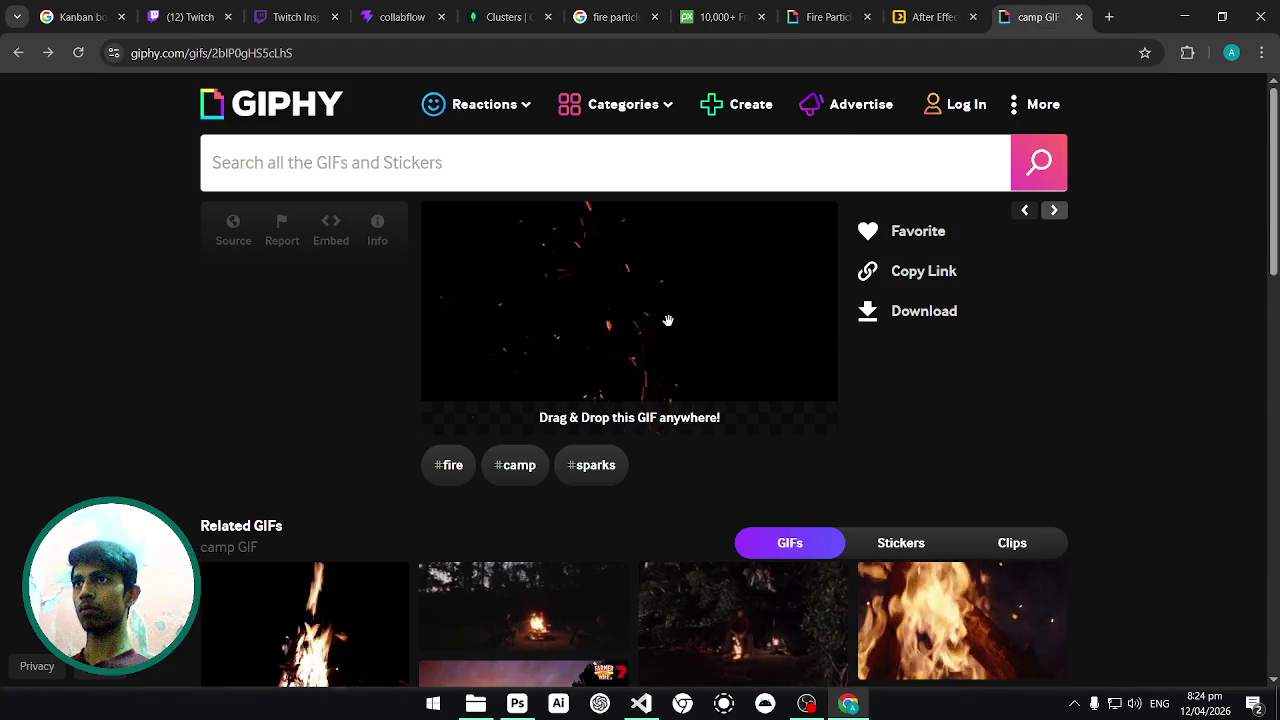
mouse_move(731, 277)
mouse_down()
mouse_move(734, 440)
mouse_move(521, 658)
mouse_move(551, 380)
mouse_up()
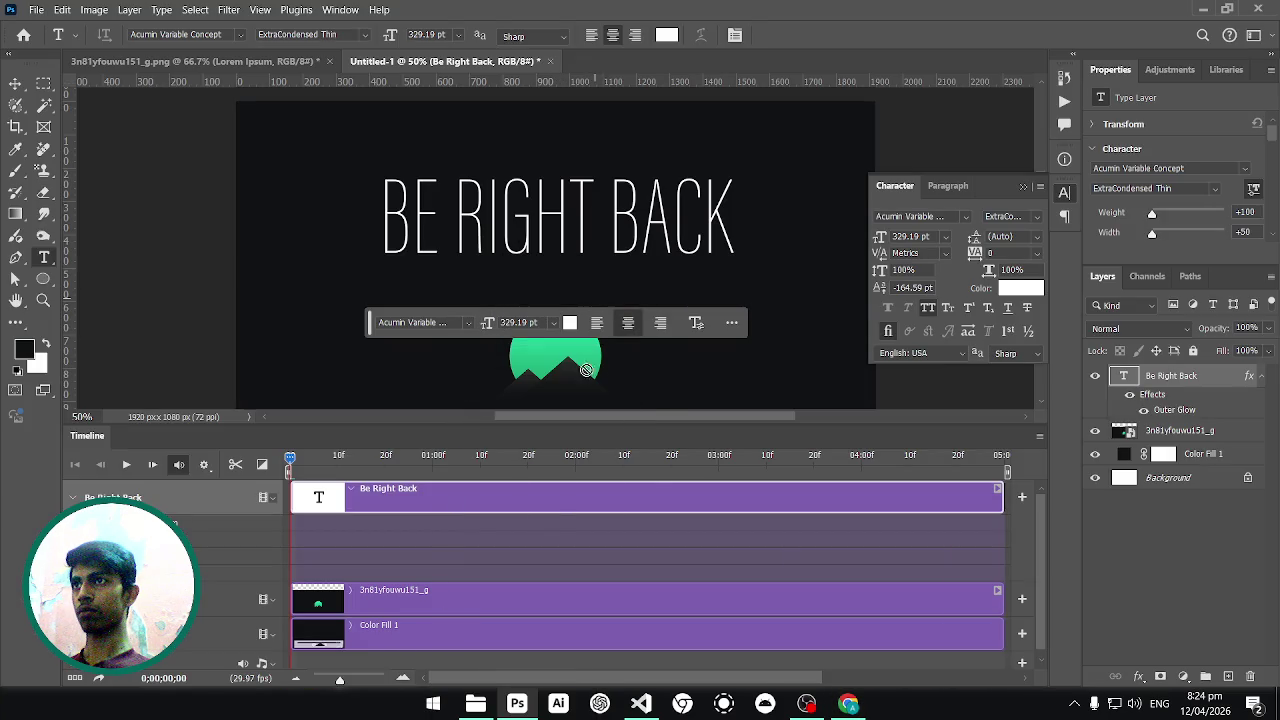
mouse_move(574, 324)
mouse_down()
mouse_move(335, 503)
mouse_move(481, 263)
mouse_up()
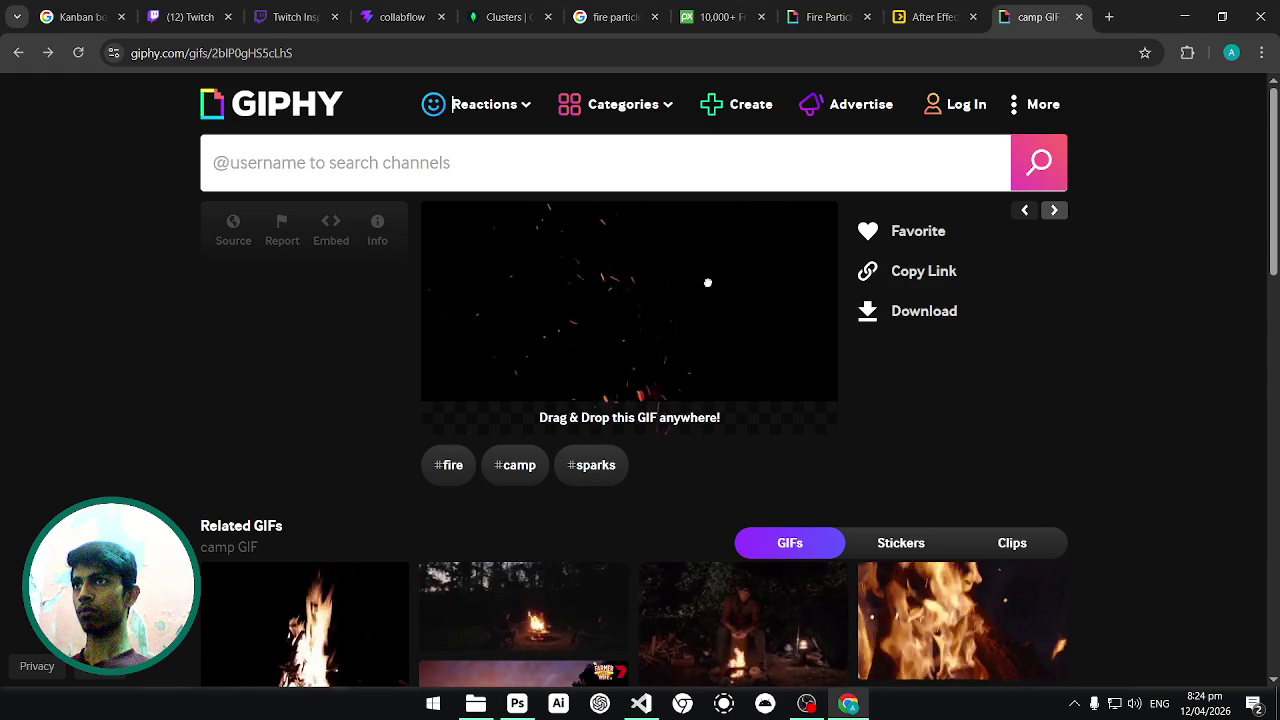
right_click(706, 281)
click(771, 355)
Paste the sparks still as Layer 1 above 3n81yfouwu151_g, then return to GIPHY.
key(alt+Tab)
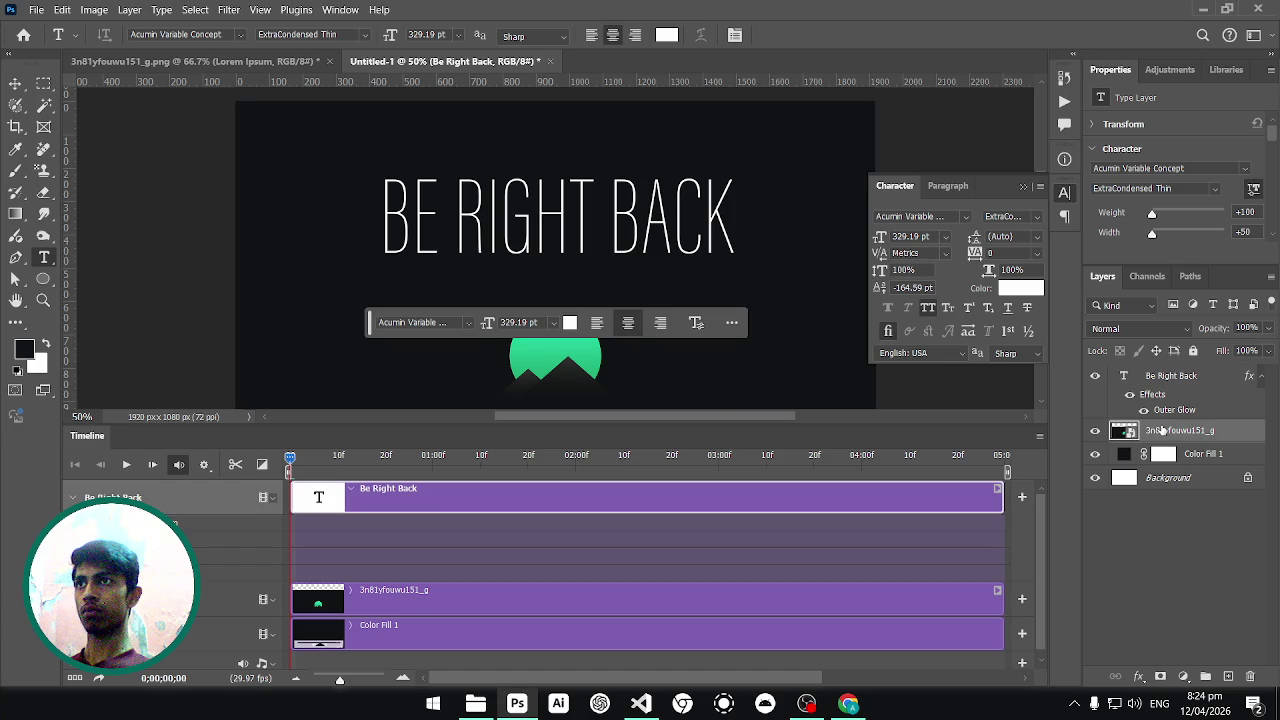
click(1162, 430)
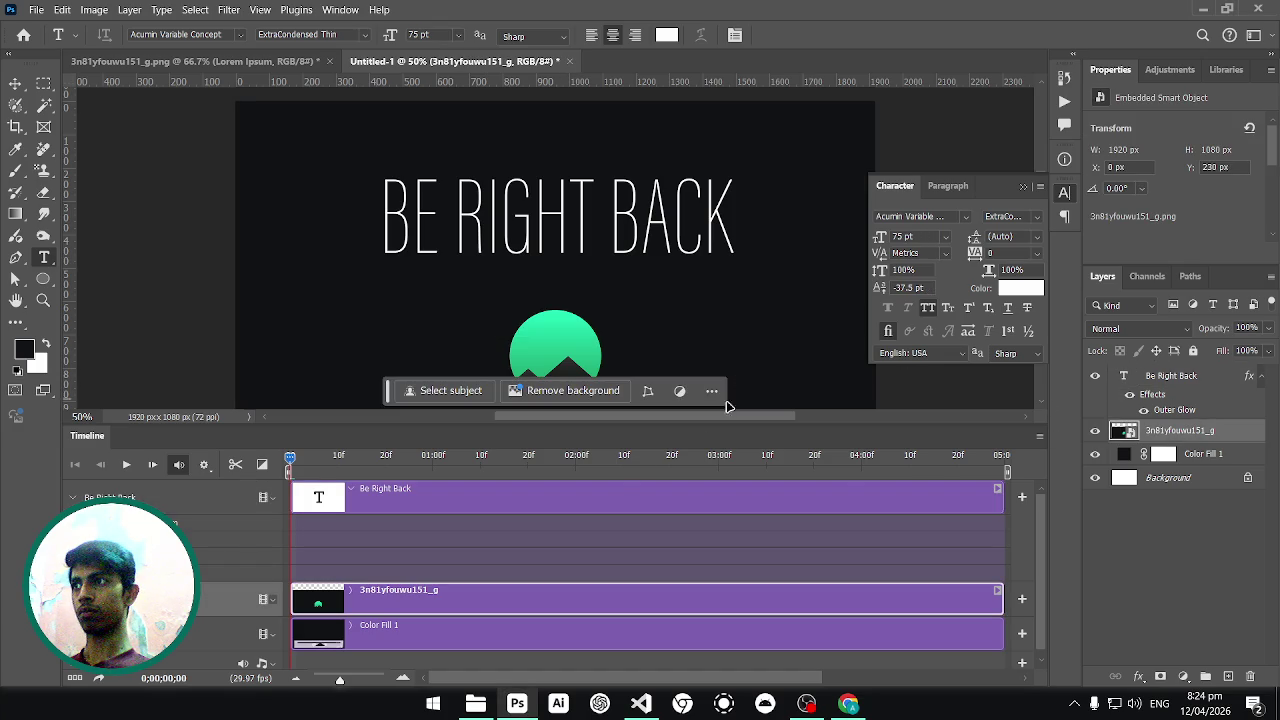
key(ctrl+v)
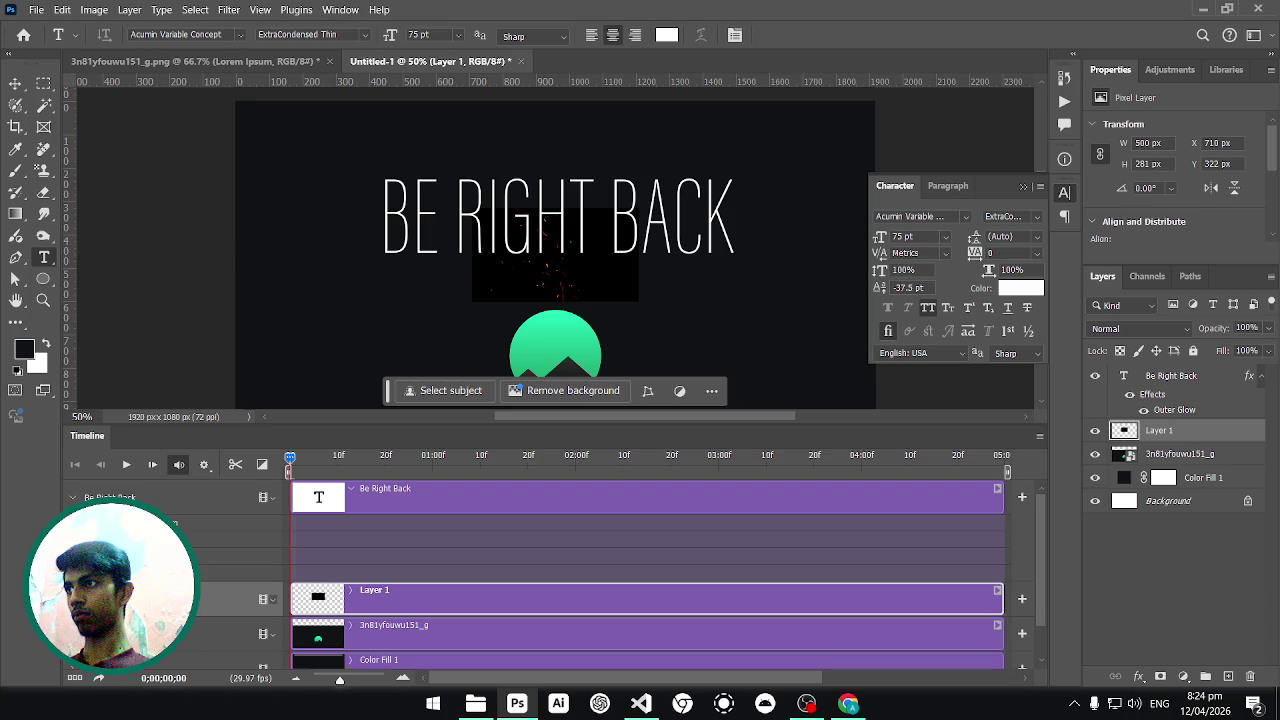
click(277, 603)
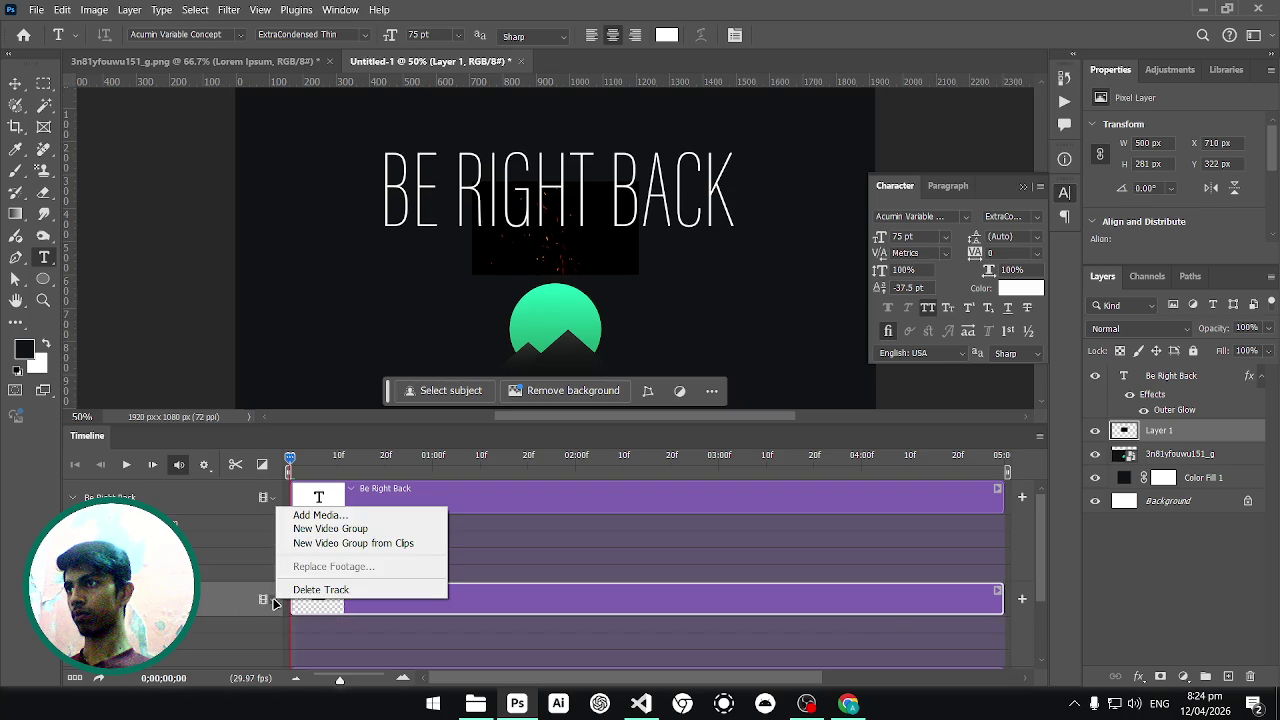
click(345, 516)
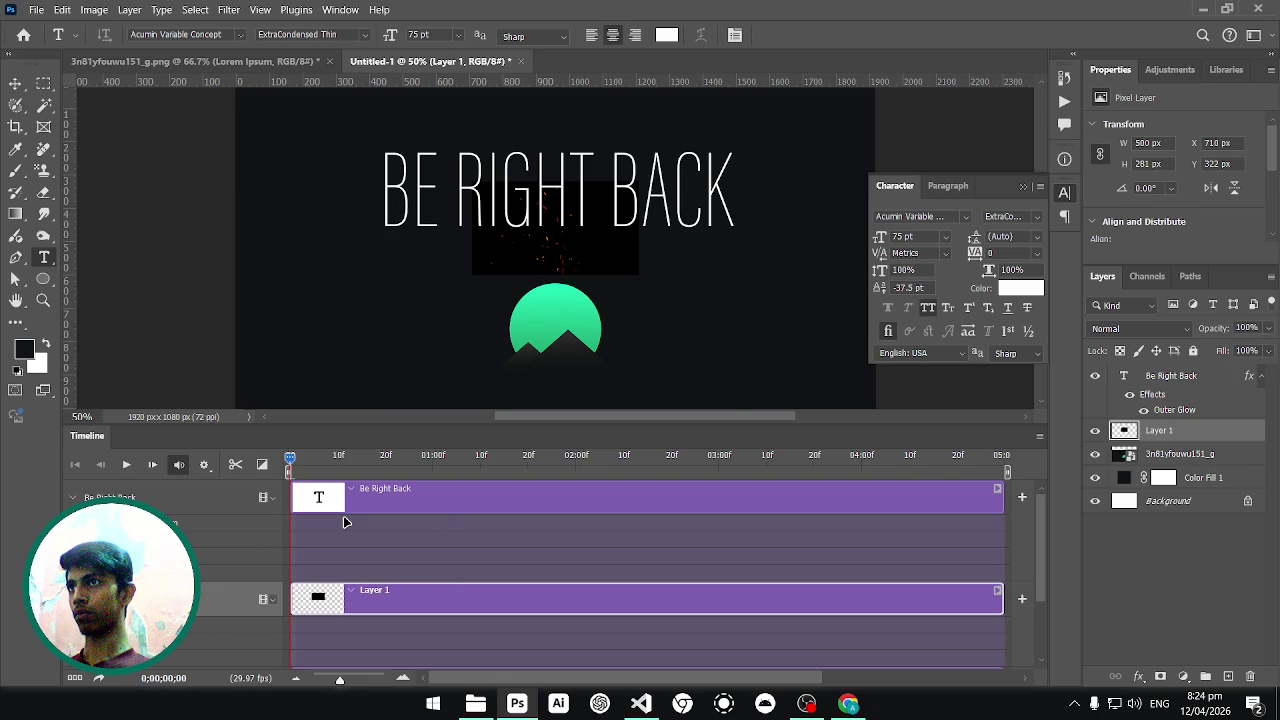
key(alt+Tab)
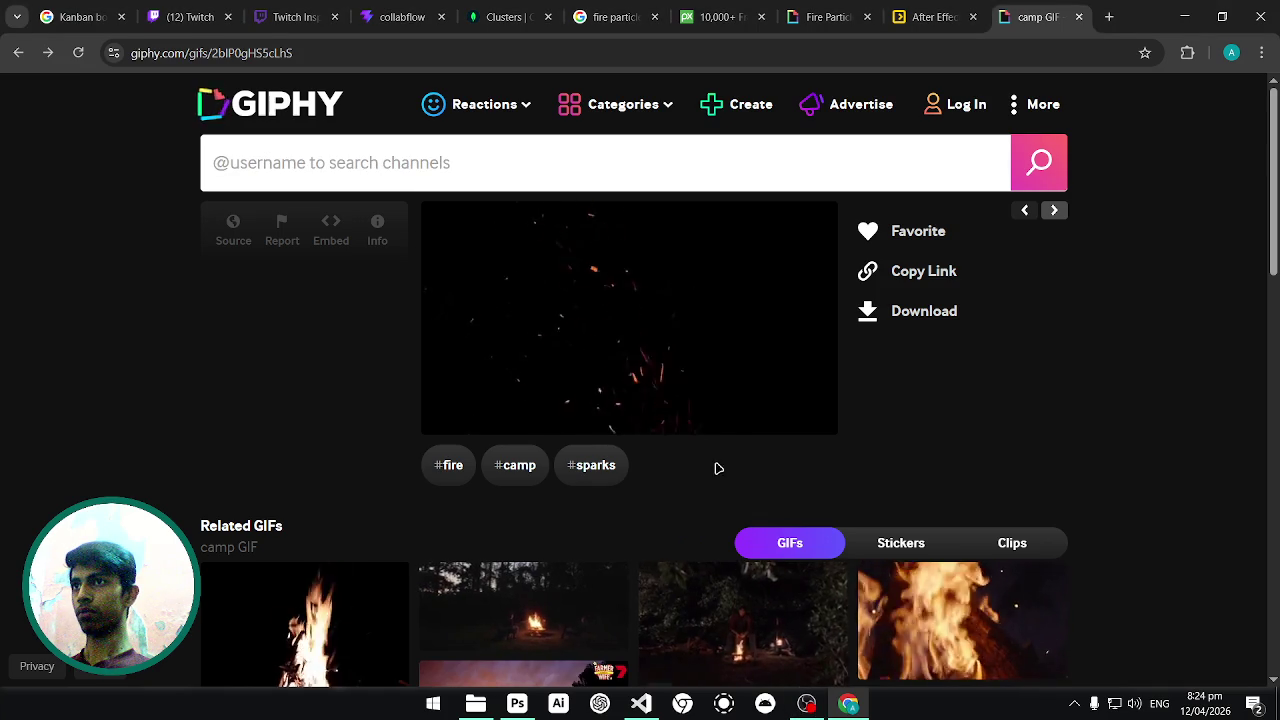
right_click(658, 357)
Save the camp sparks GIF as giphy.gif in Downloads, then bring Photoshop forward.
click(766, 410)
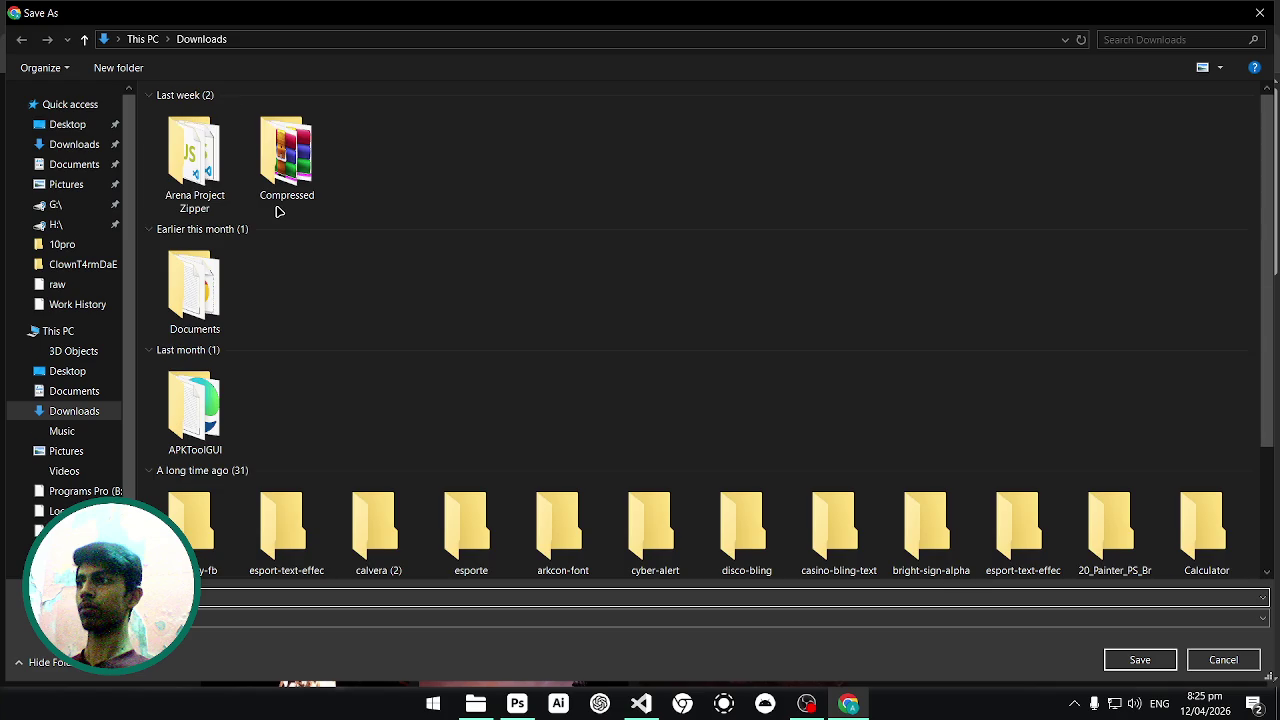
click(74, 144)
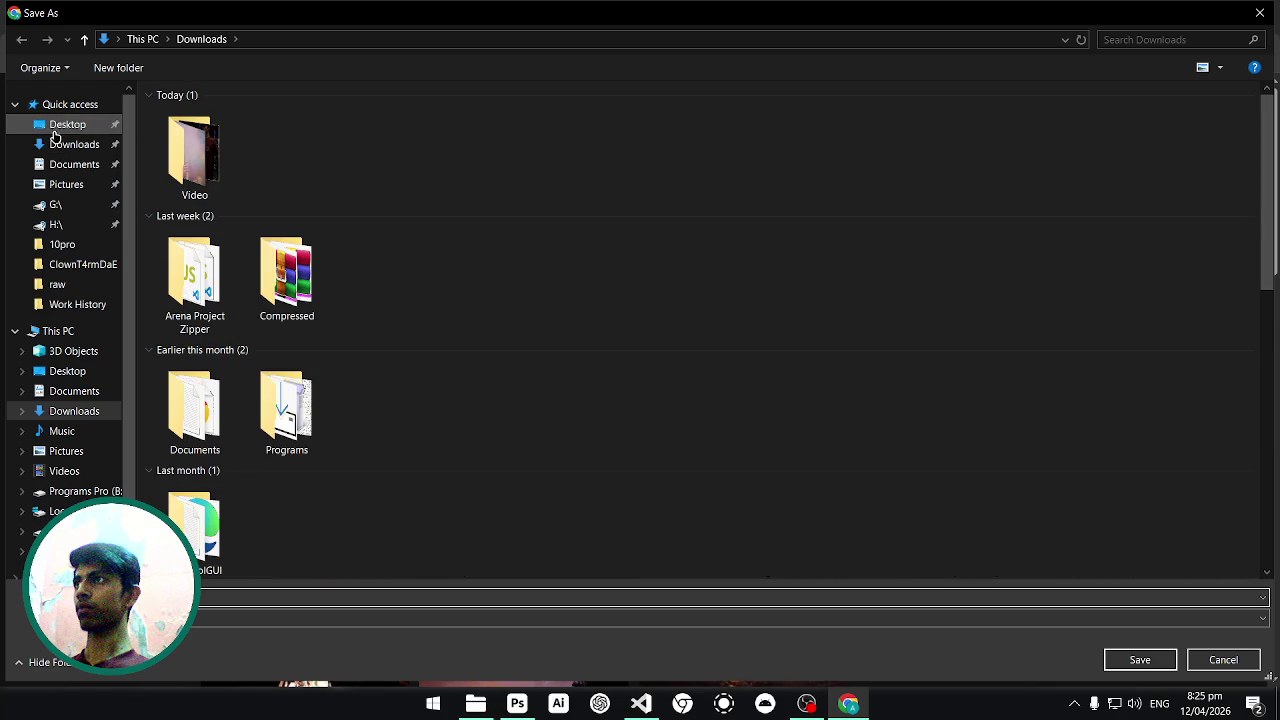
click(1127, 659)
mouse_move(641, 703)
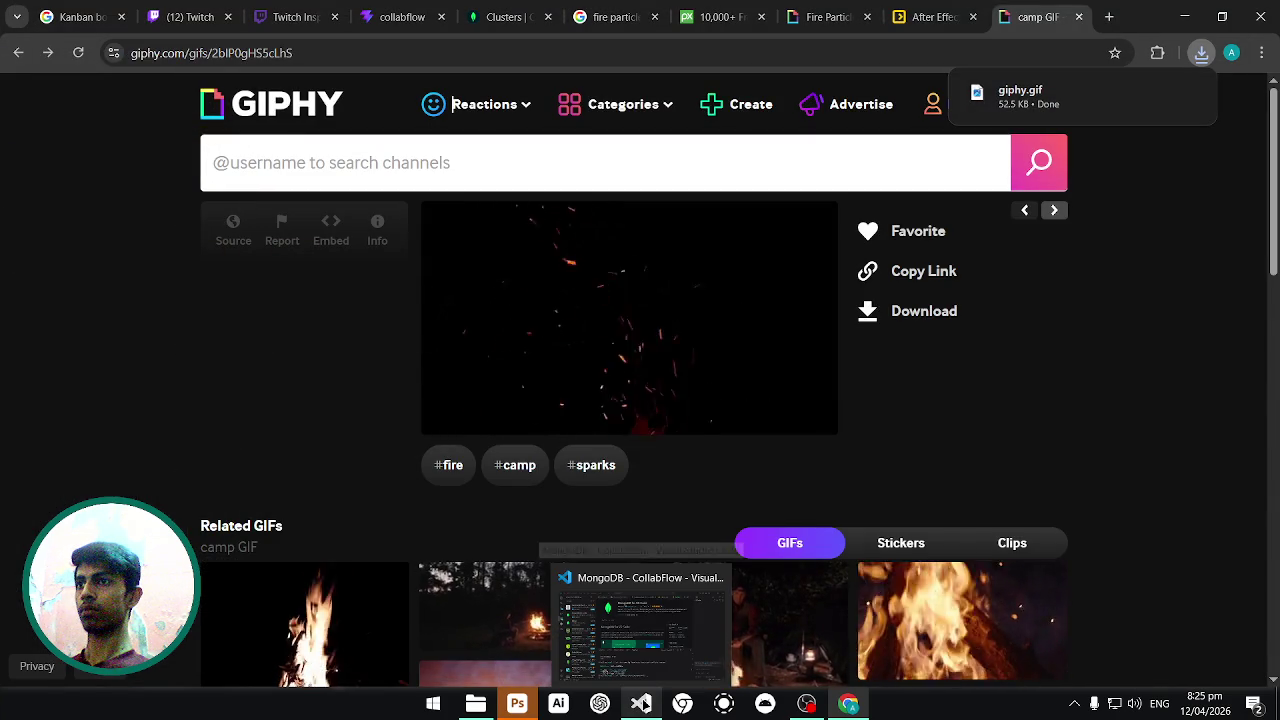
click(522, 706)
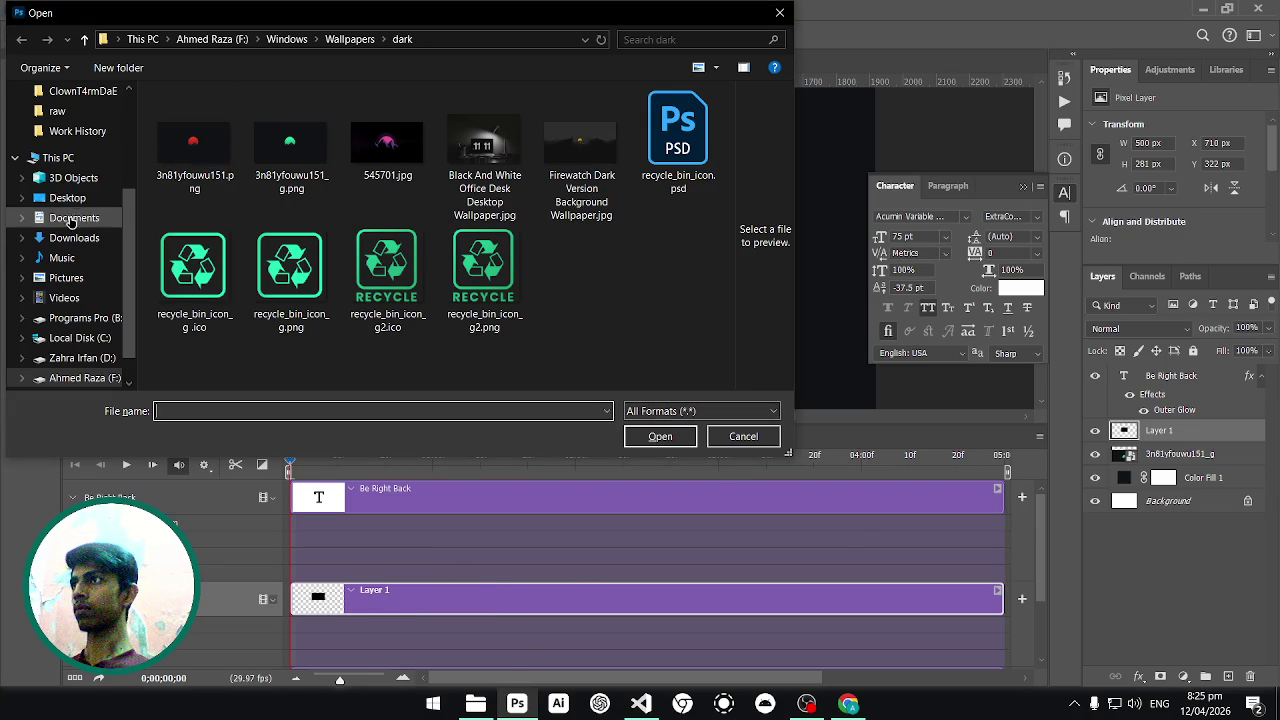
Place giphy.gif from Downloads into the document as a video layer.
click(74, 237)
click(180, 172)
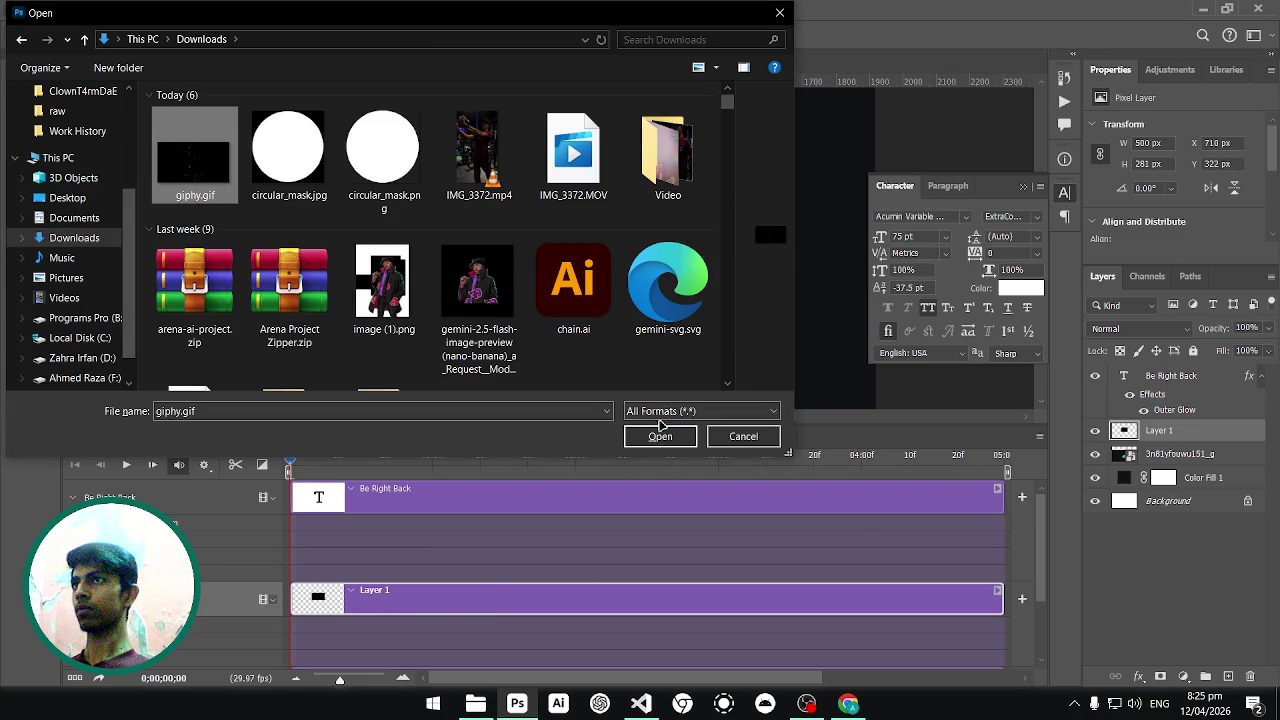
click(660, 436)
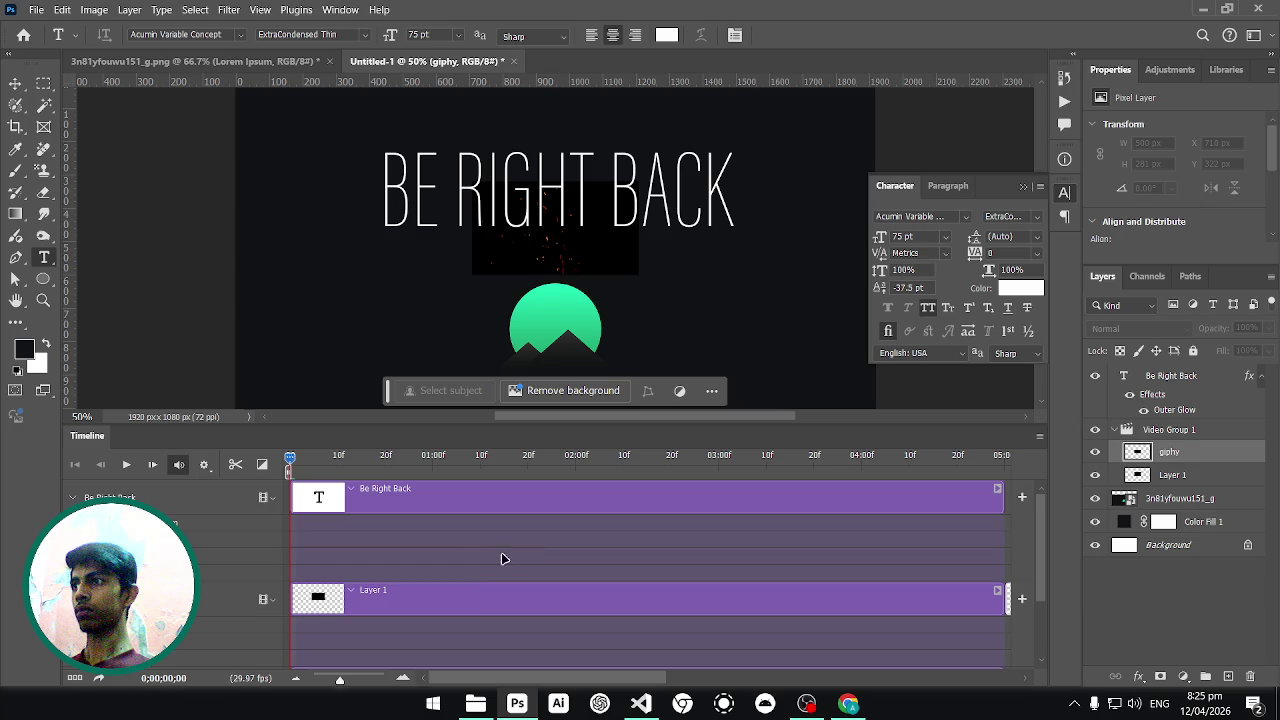
scroll(472, 572, down, 3)
scroll(472, 572, down, 2)
scroll(472, 572, up, 5)
scroll(472, 572, down, 1)
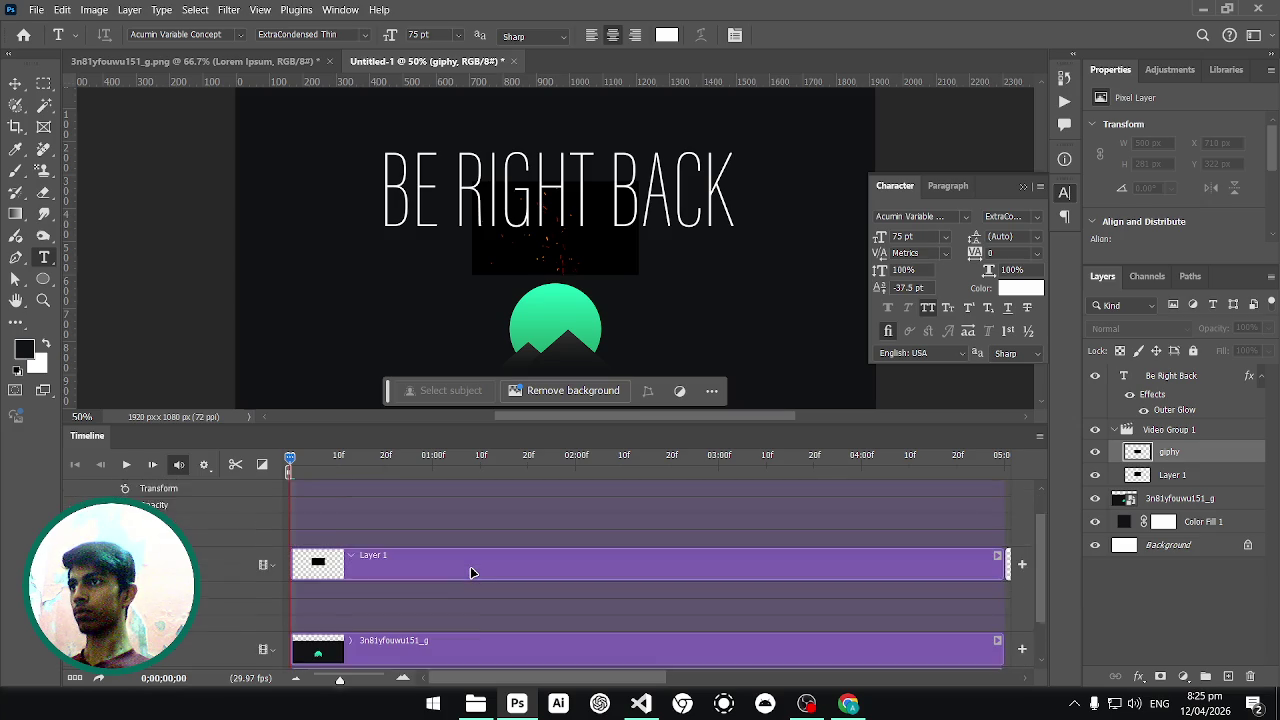
scroll(472, 572, down, 2)
scroll(471, 571, up, 1)
Delete the pasted Layer 1, expand the giphy track in Video Group 1, and zoom out.
click(460, 541)
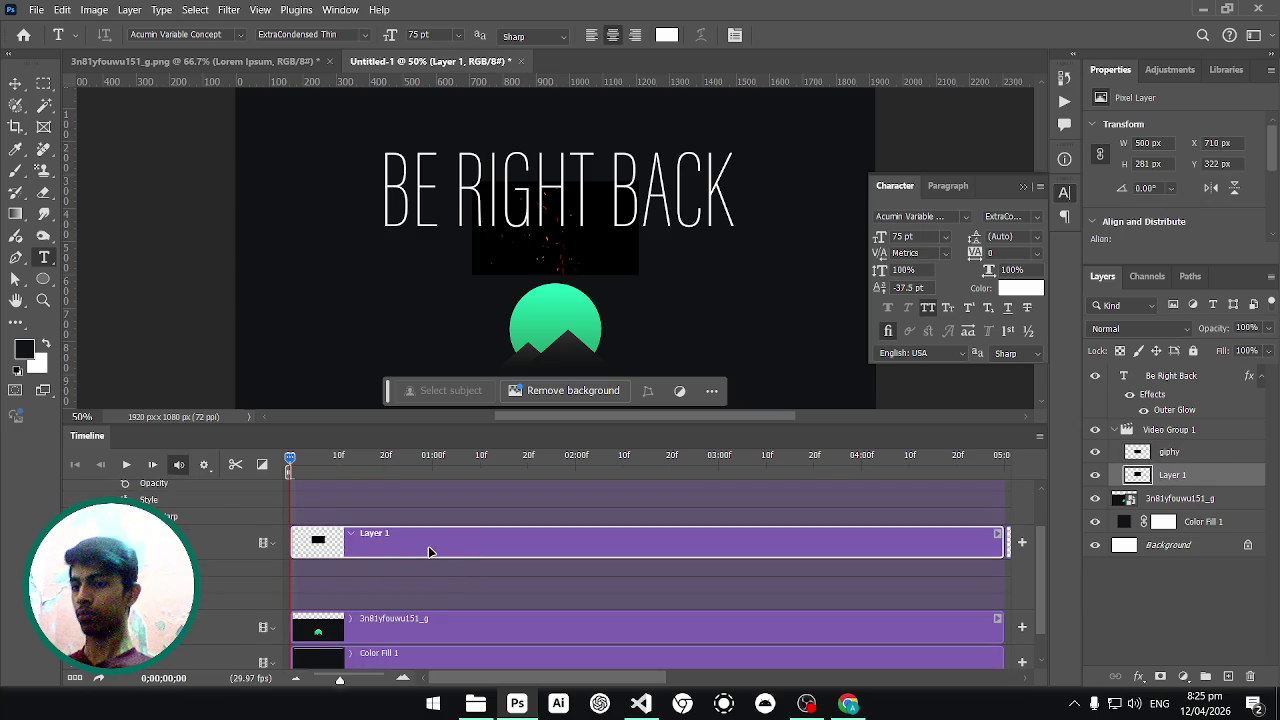
key(Delete)
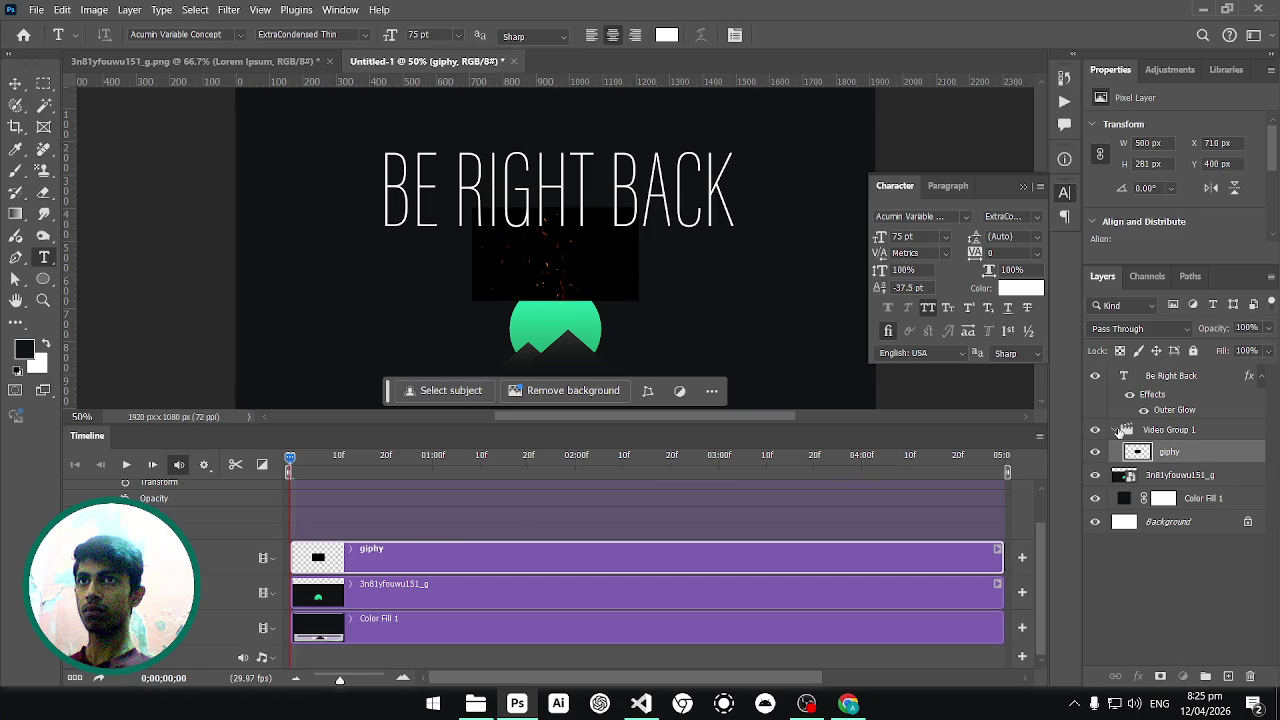
click(1120, 430)
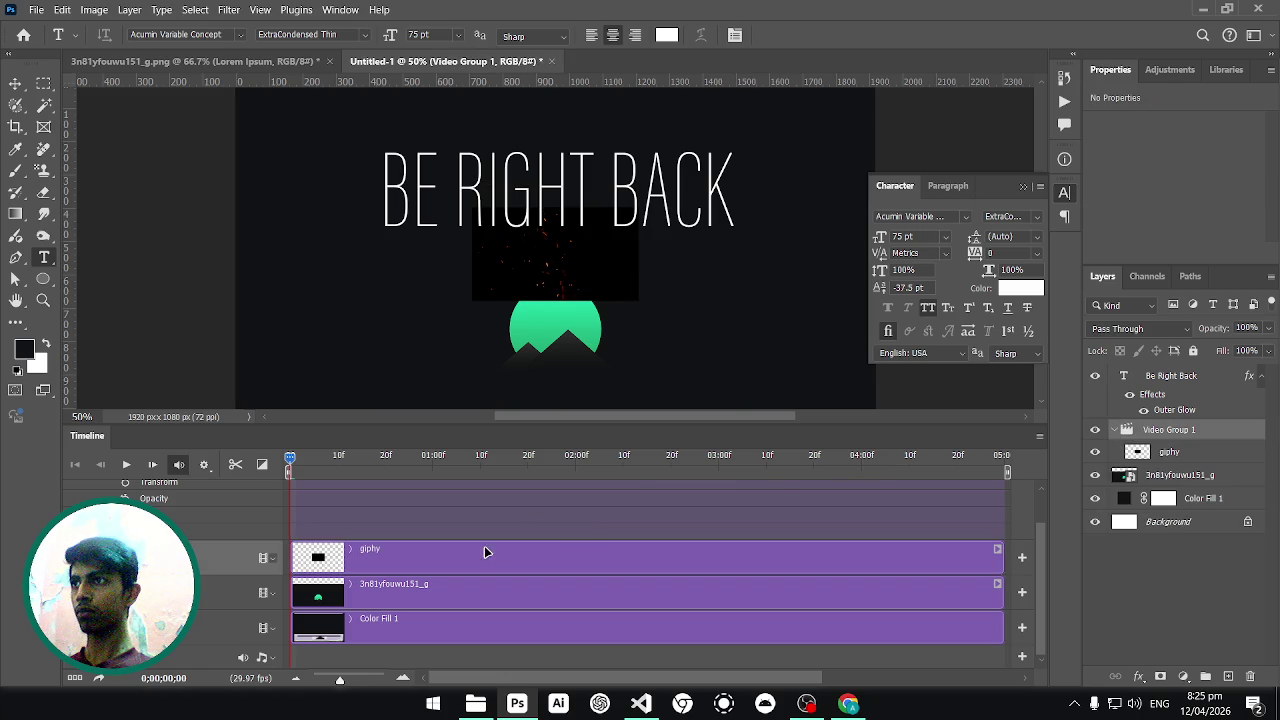
click(352, 557)
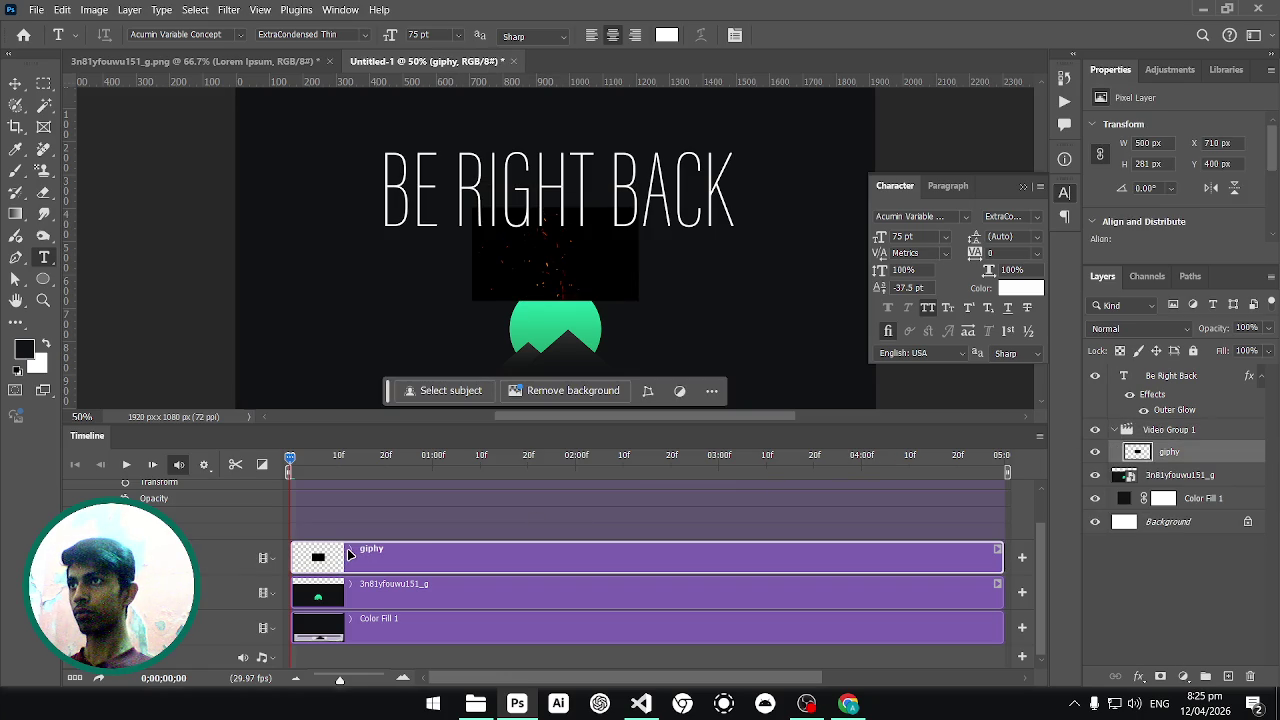
click(349, 555)
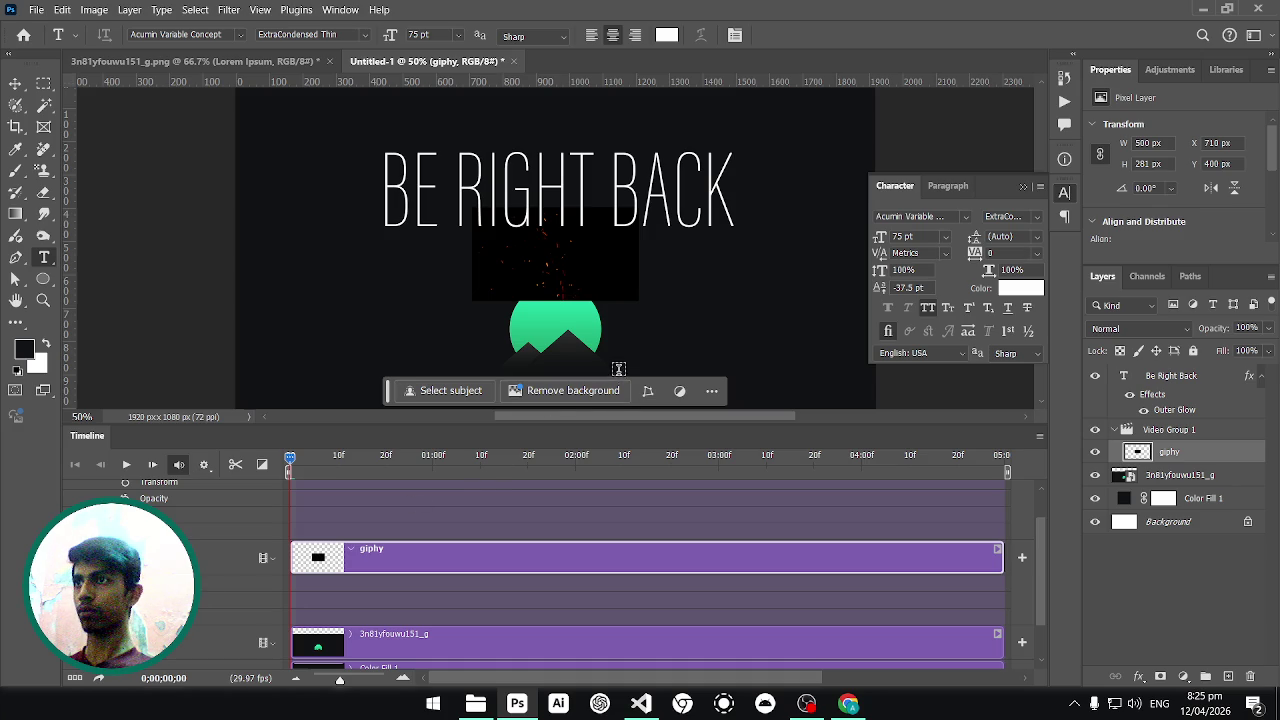
key(ctrl+minus)
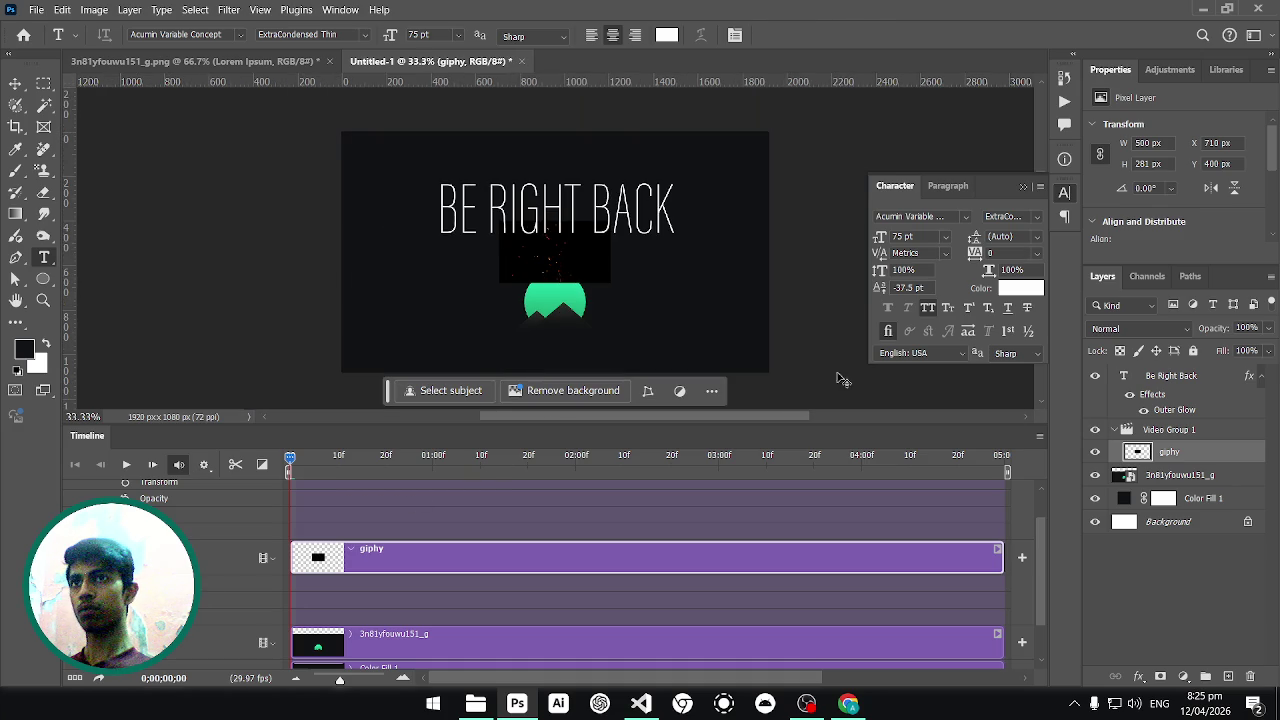
click(1160, 430)
Free-transform the giphy sparks clip to about 384% so it fills the 1920×1080 canvas.
key(ctrl+t)
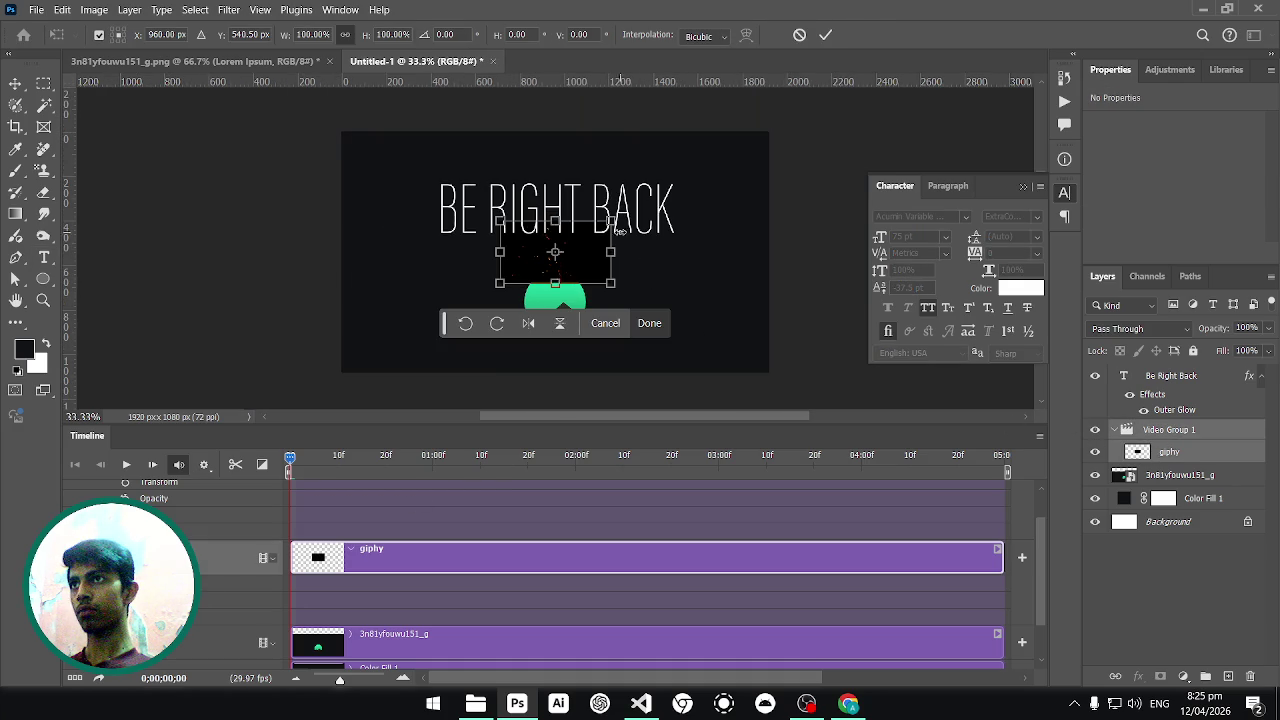
right_click(591, 241)
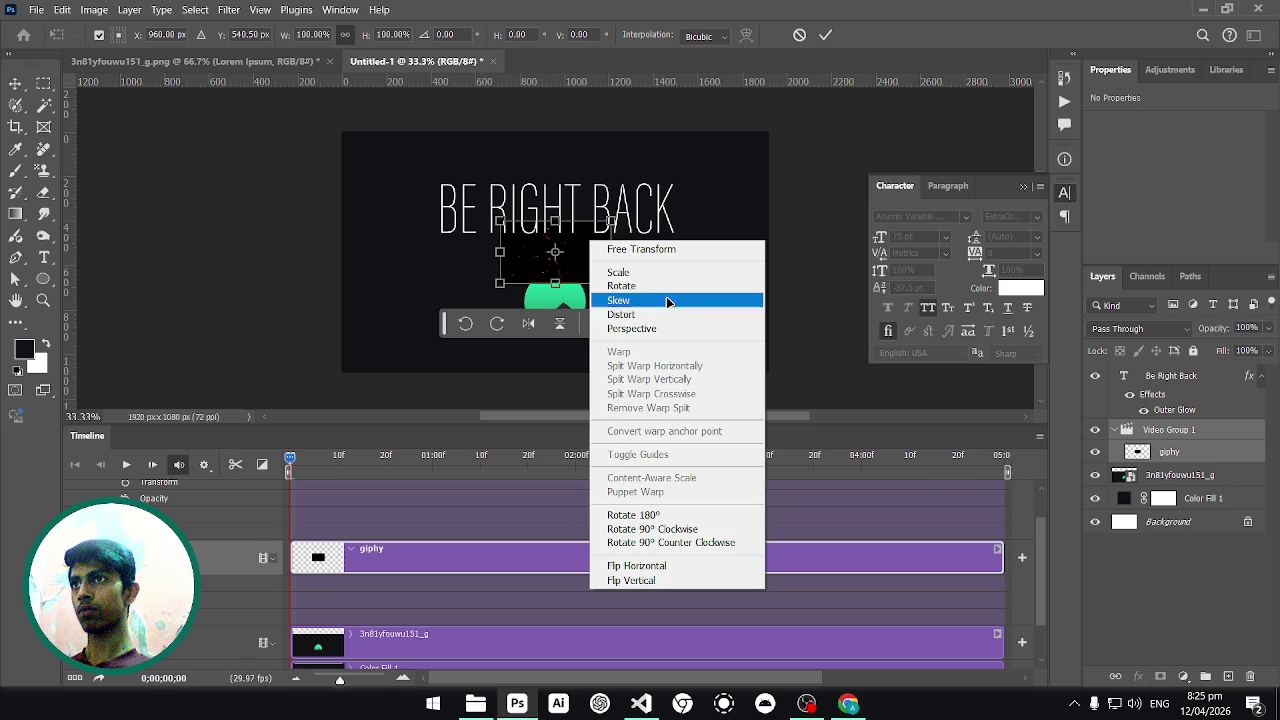
click(597, 214)
drag(607, 218, 781, 146)
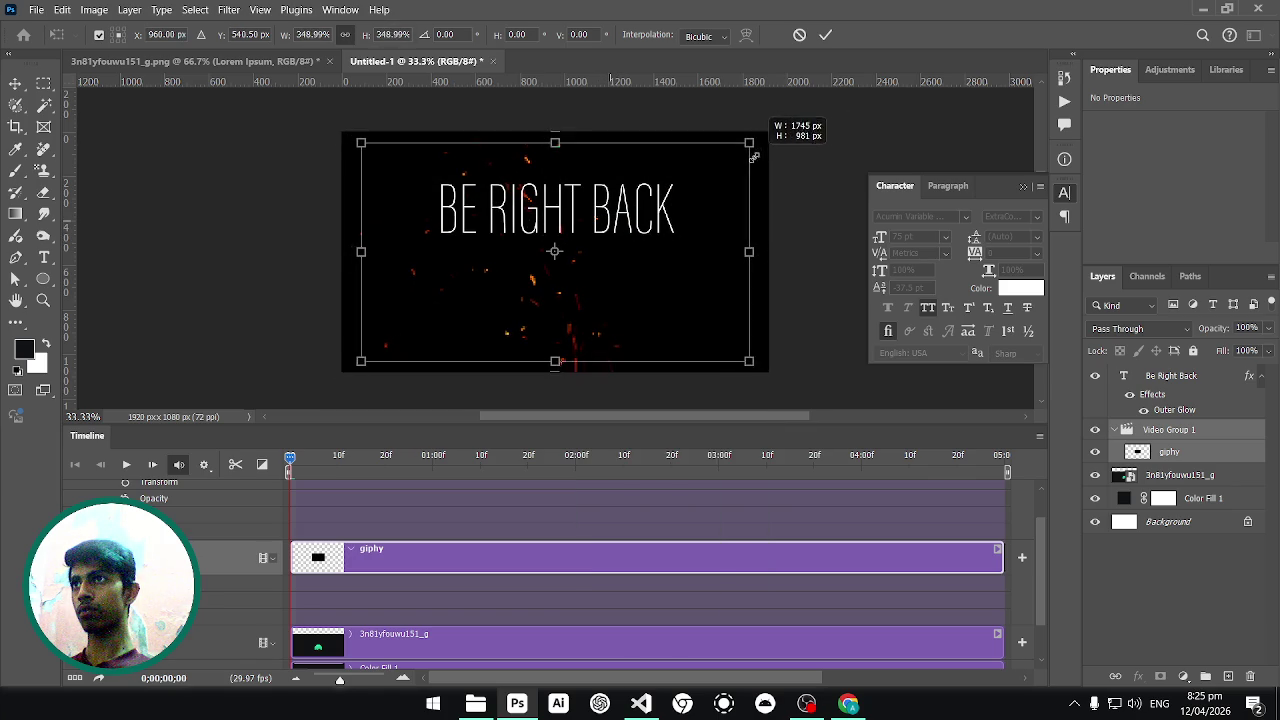
drag(781, 146, 746, 164)
drag(738, 240, 769, 245)
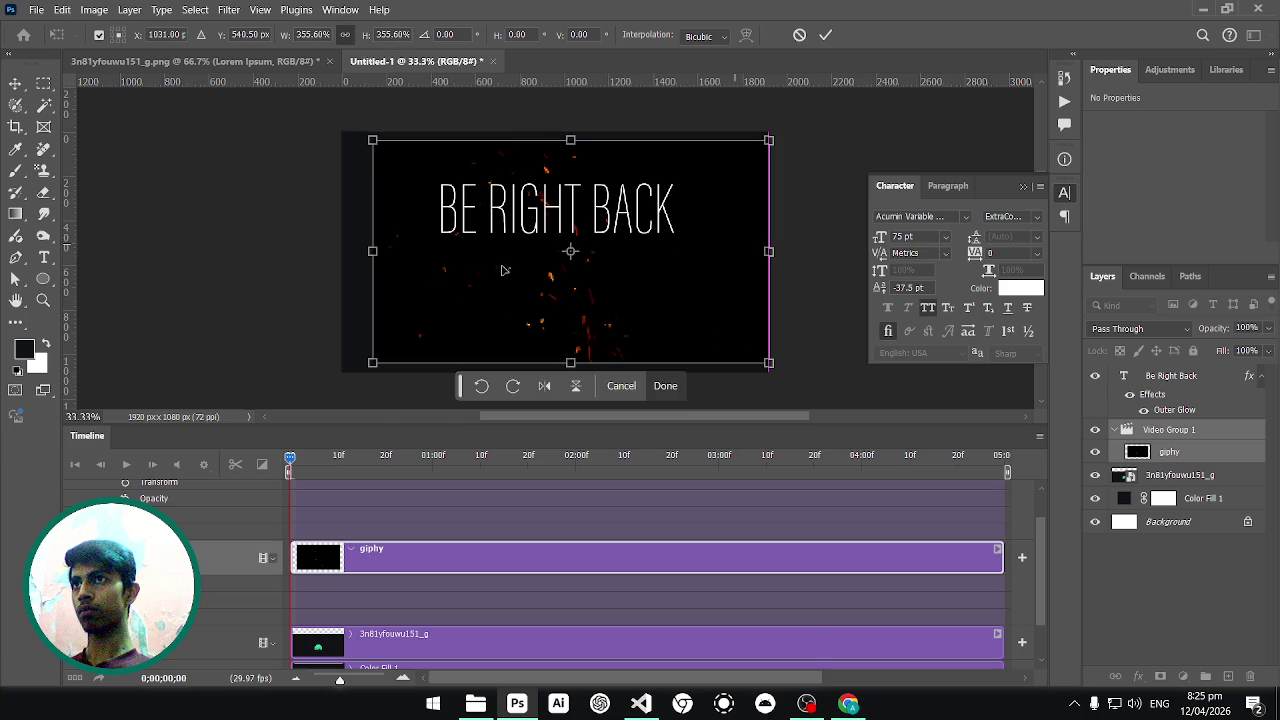
drag(372, 251, 345, 252)
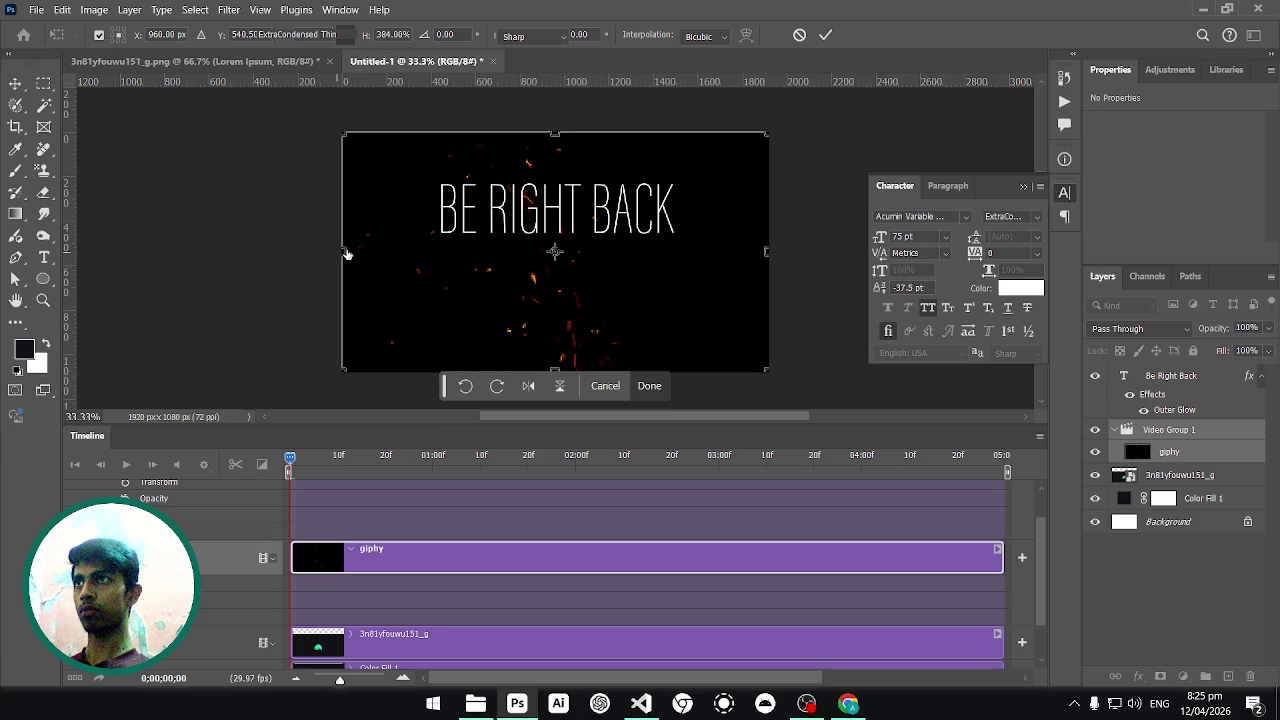
key(Return)
key(ctrl+plus)
key(ctrl+plus)
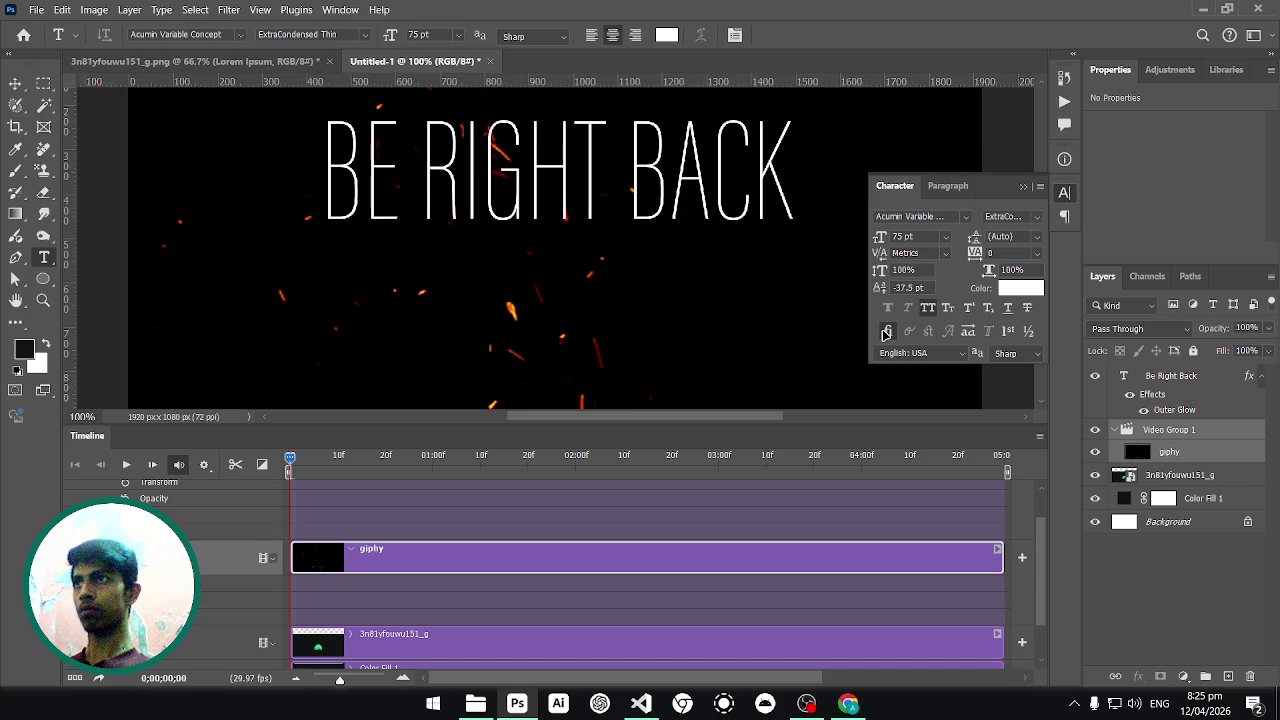
key(ctrl+minus)
key(ctrl+minus)
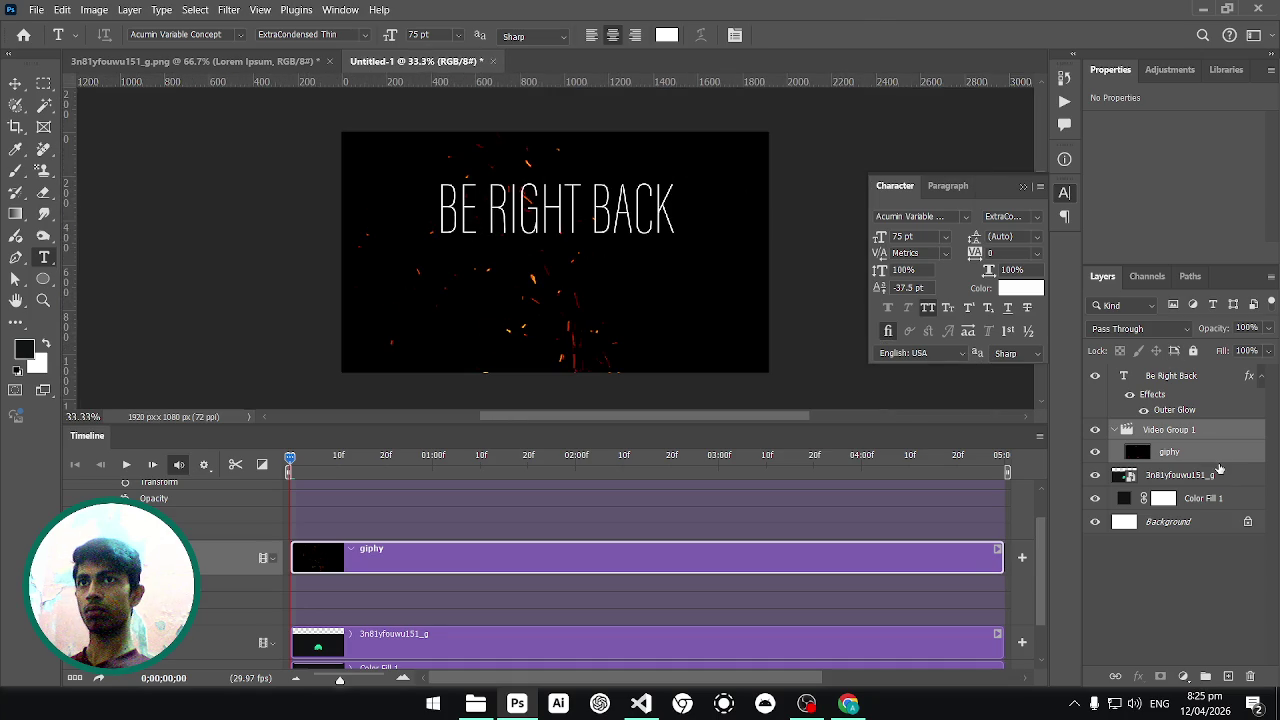
Move 3n81yfouwu151_g above the sparks group and set both to Screen blending.
click(1210, 478)
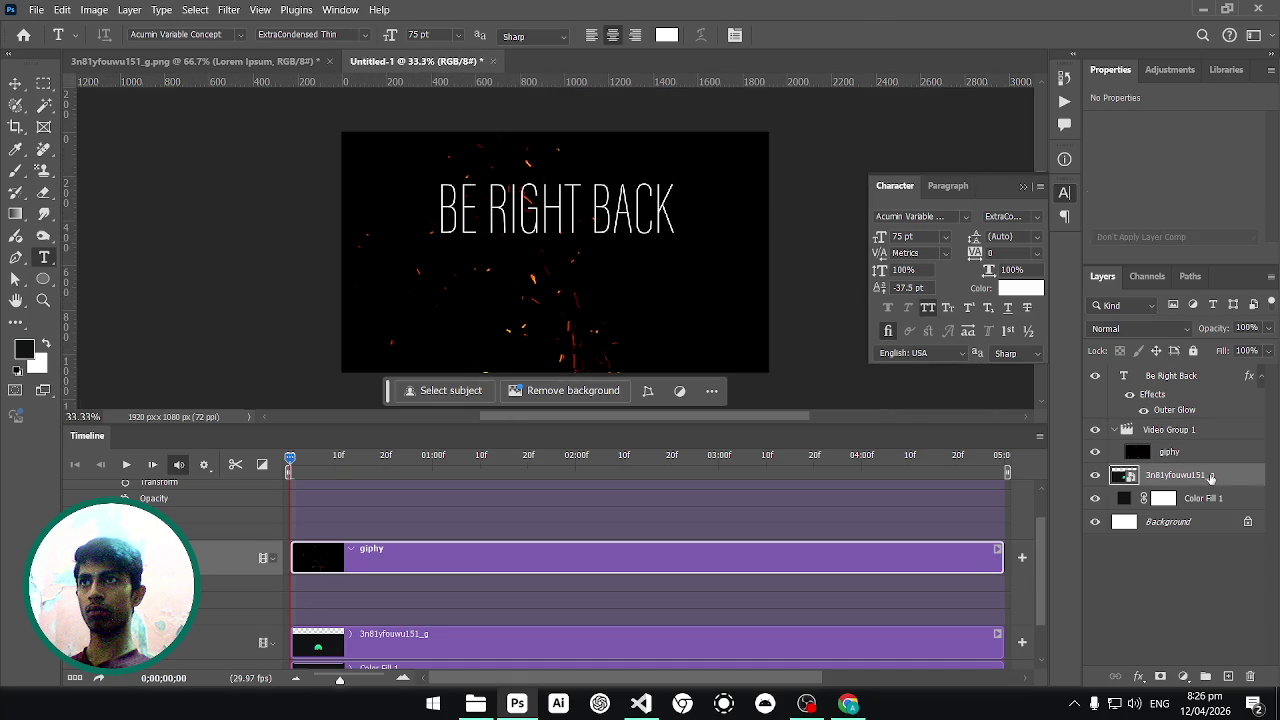
drag(1210, 478, 1213, 425)
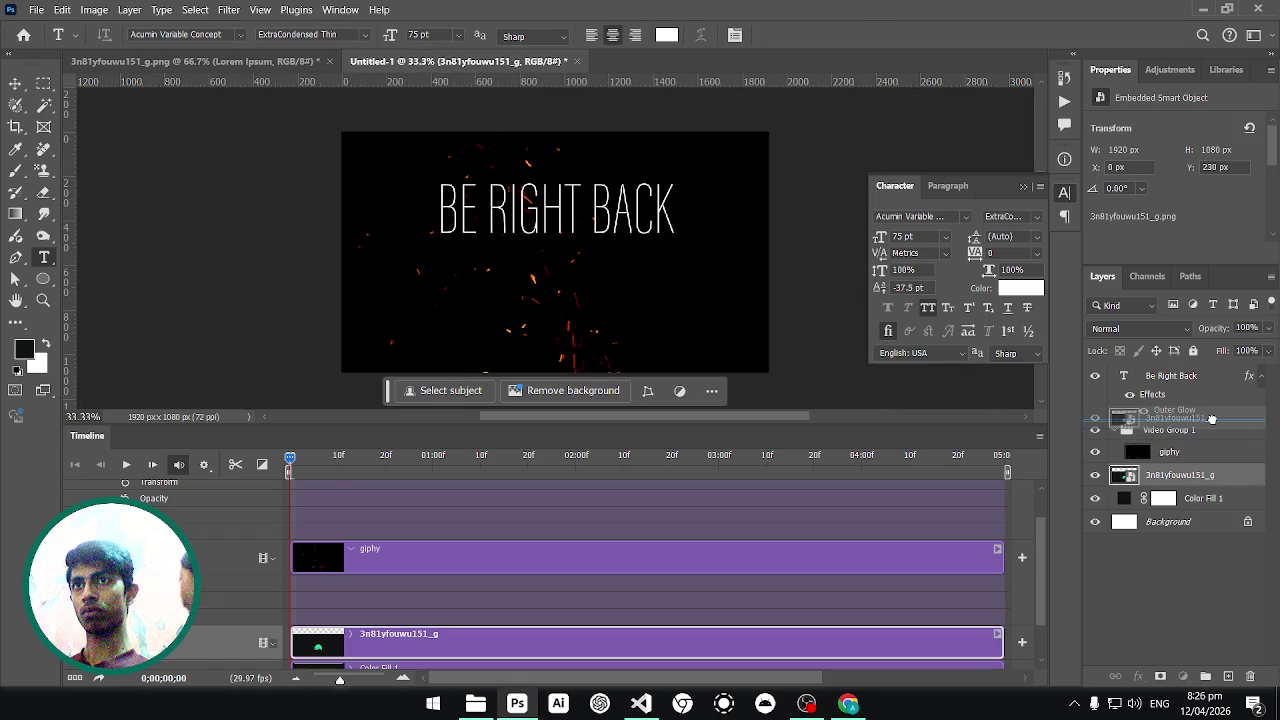
click(1148, 329)
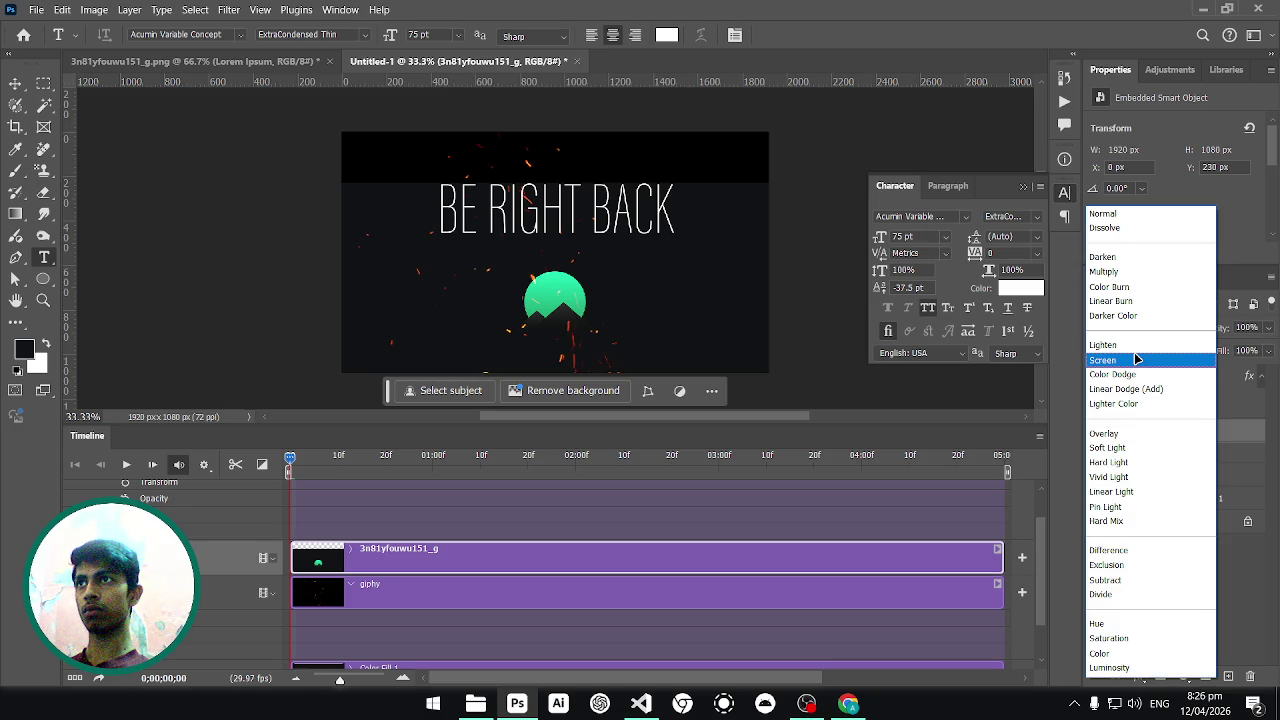
click(1137, 359)
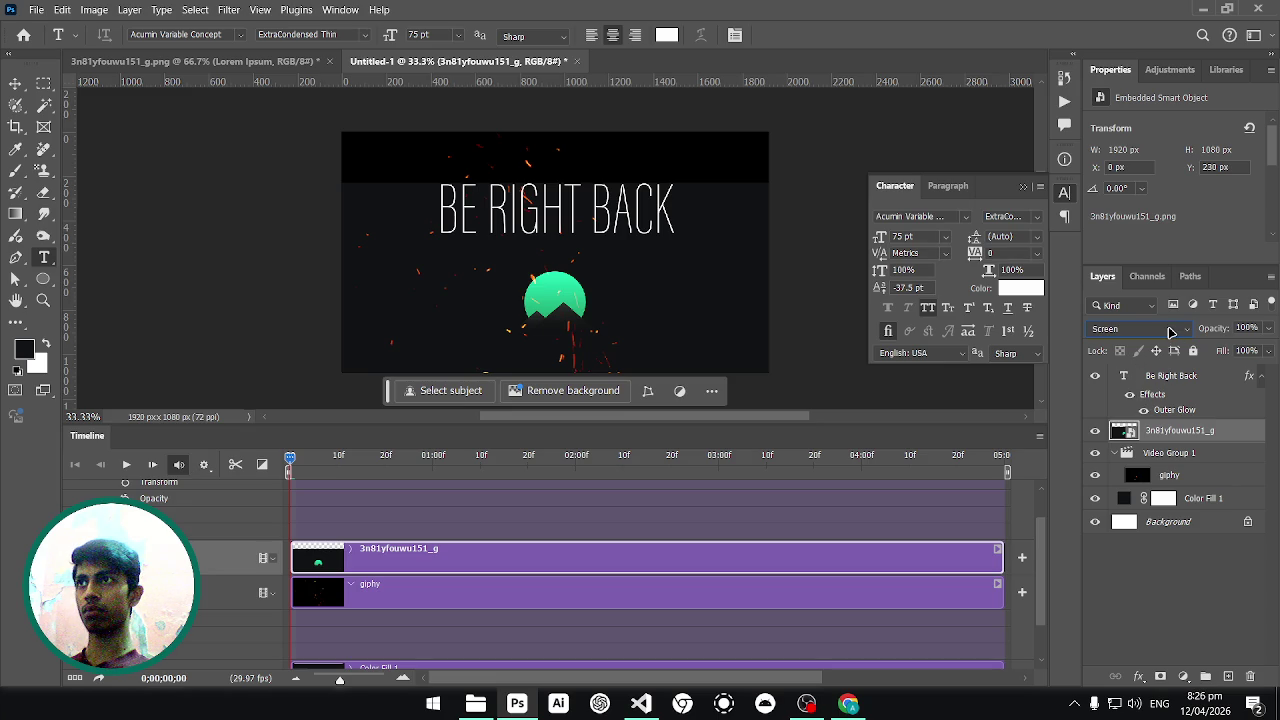
click(1190, 455)
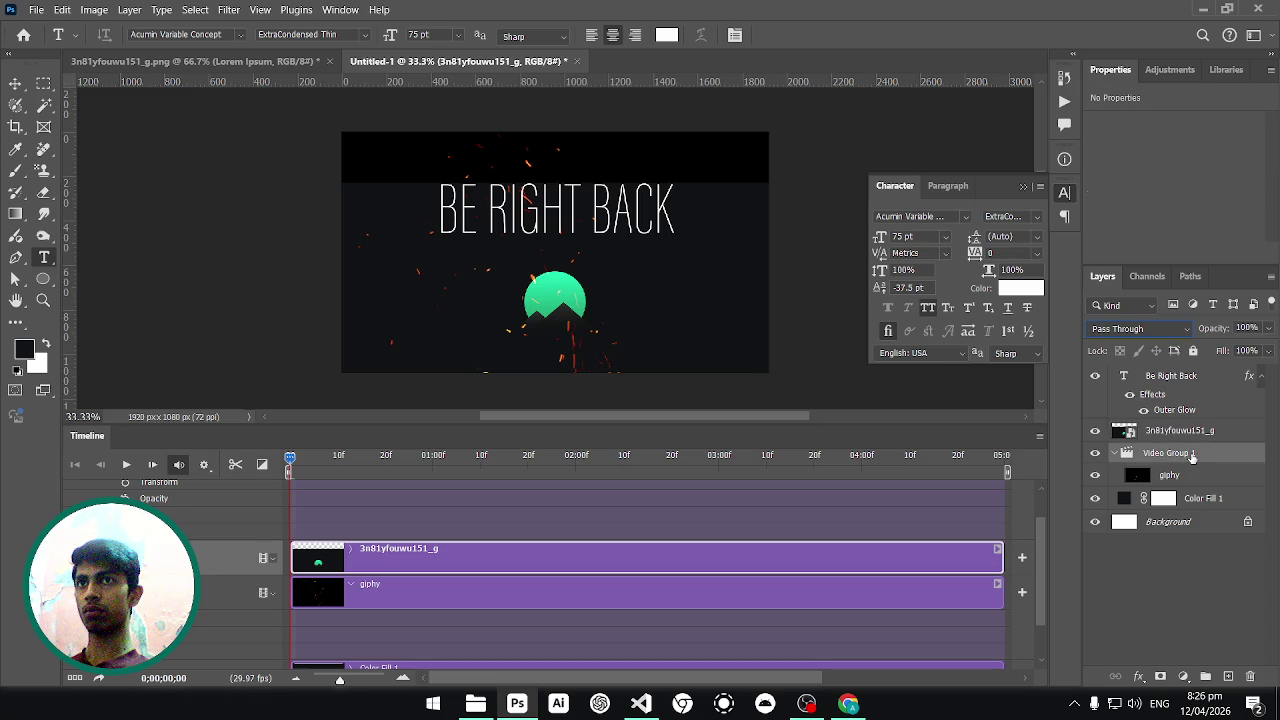
click(1171, 329)
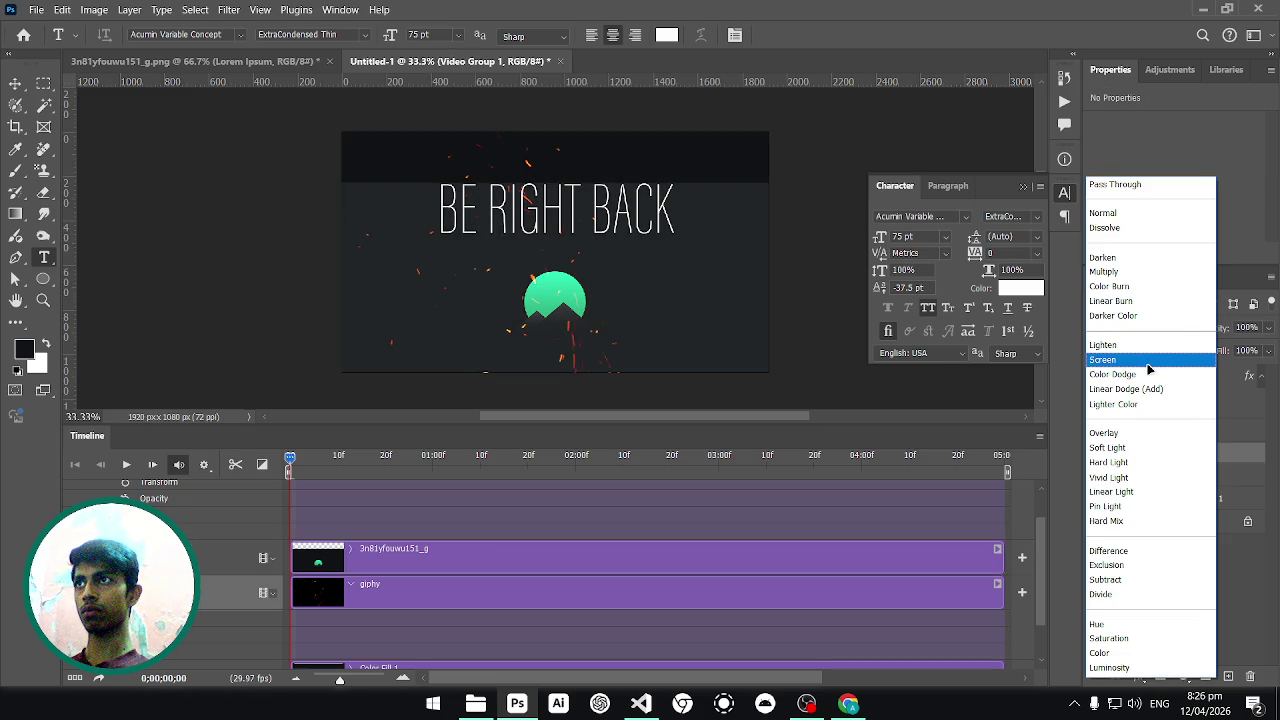
click(1149, 362)
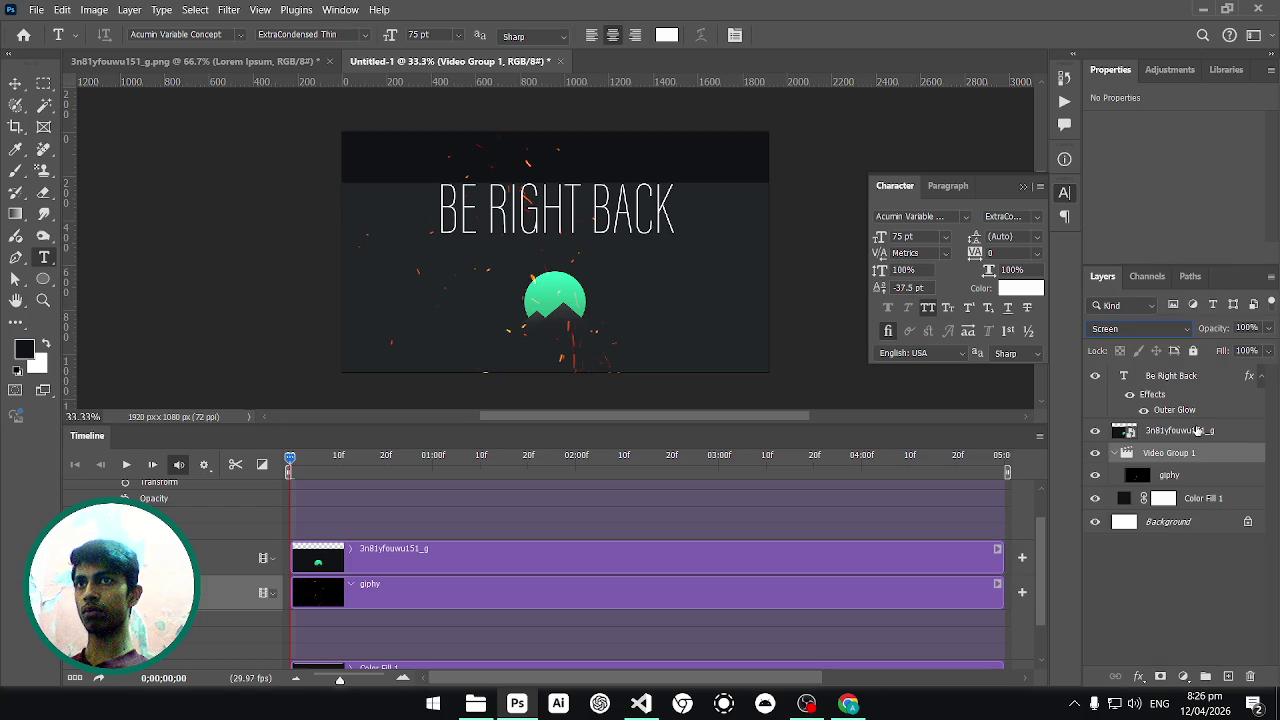
Move Video Group 1 back above 3n81yfouwu151_g in Screen mode and reset that layer to Normal.
click(1197, 430)
click(1140, 329)
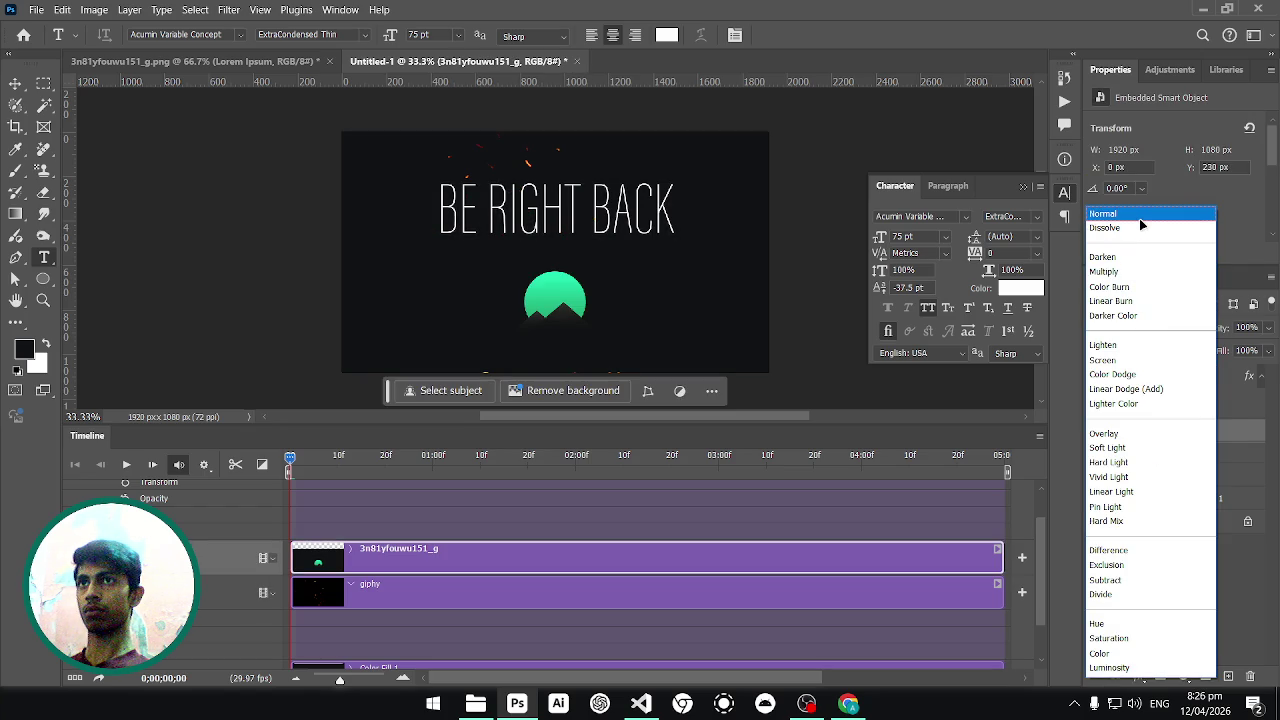
click(1139, 215)
click(1189, 455)
drag(1189, 458, 1199, 422)
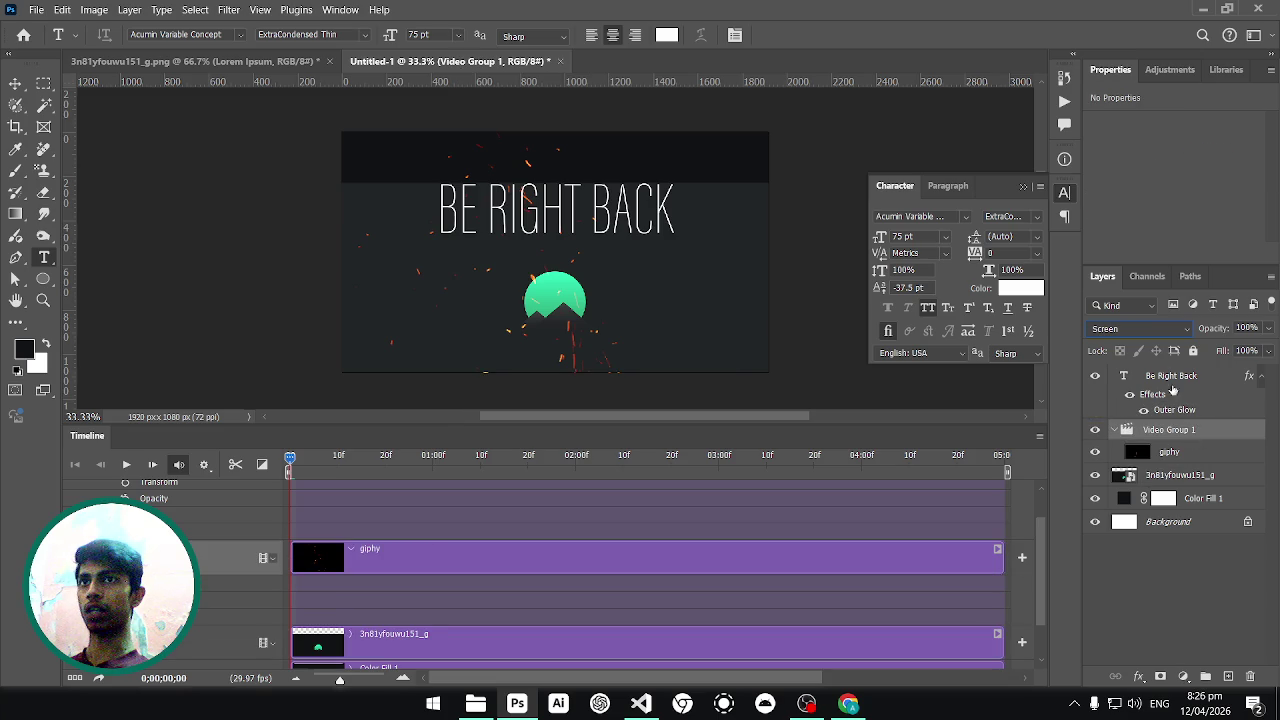
click(1155, 329)
click(1240, 458)
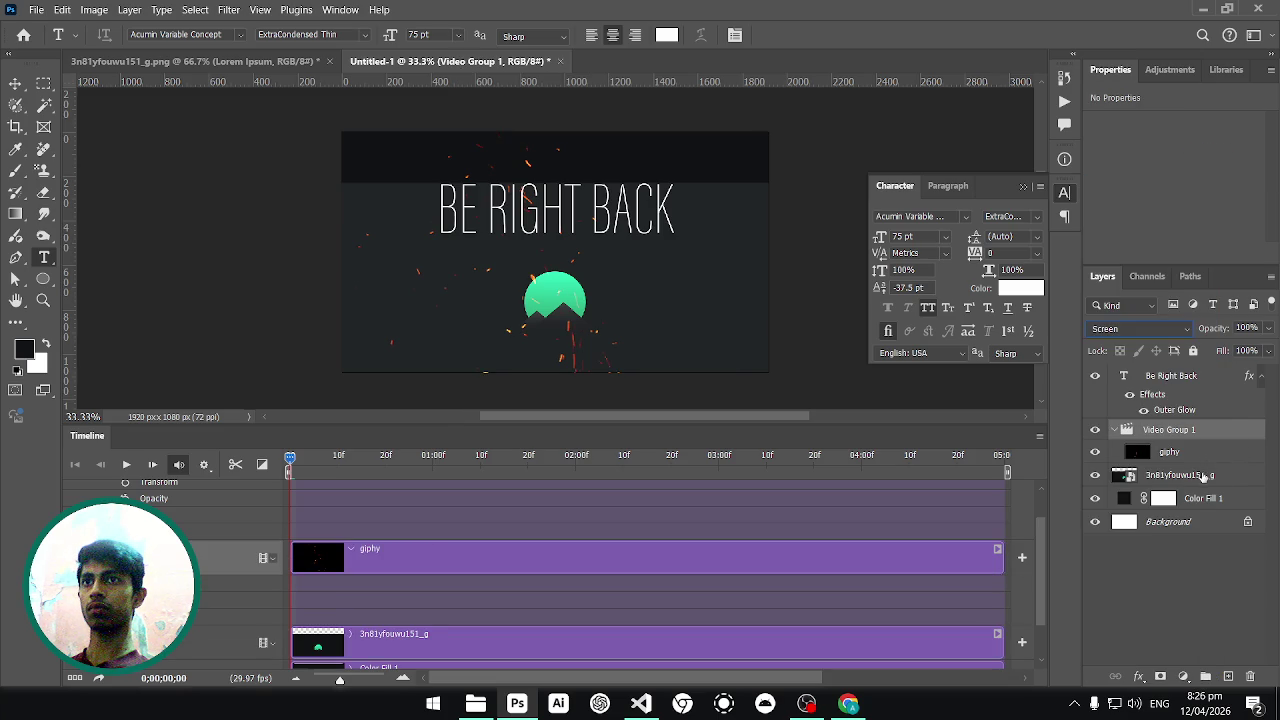
click(1205, 476)
click(1140, 329)
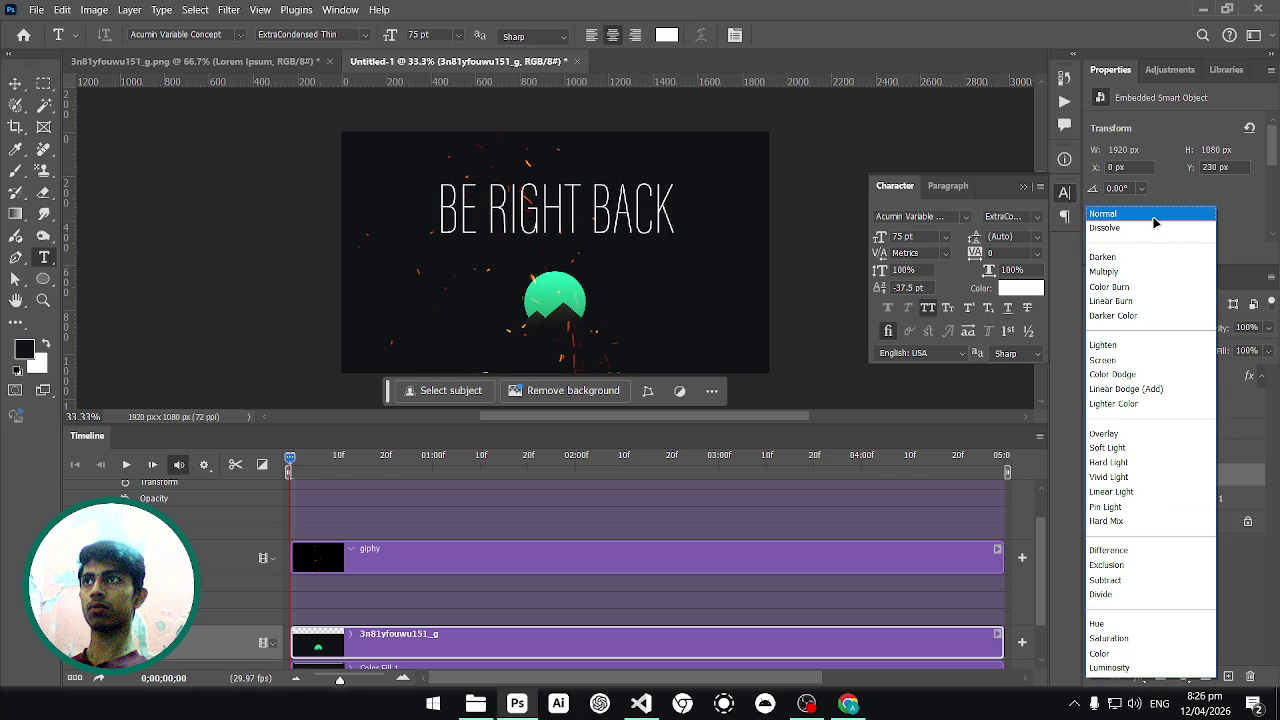
click(1154, 215)
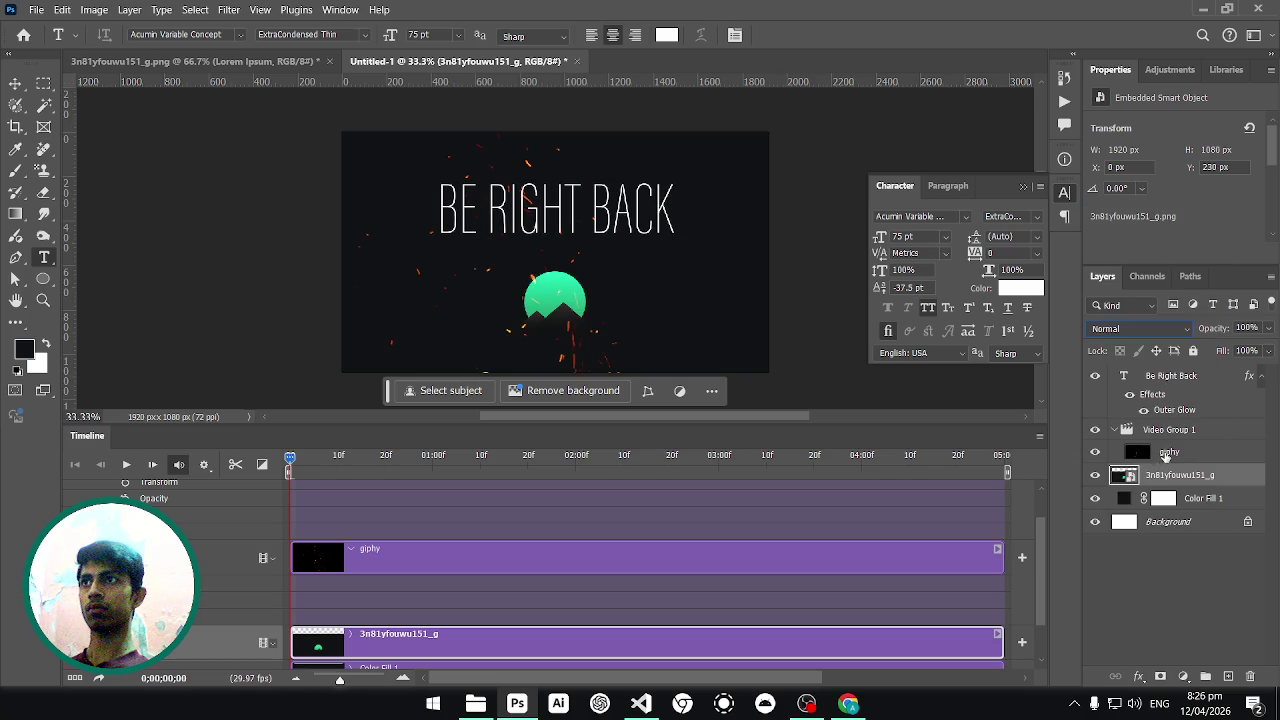
Hide the BE RIGHT BACK title and sparks group while checking the Channels panel.
click(1147, 454)
click(1147, 276)
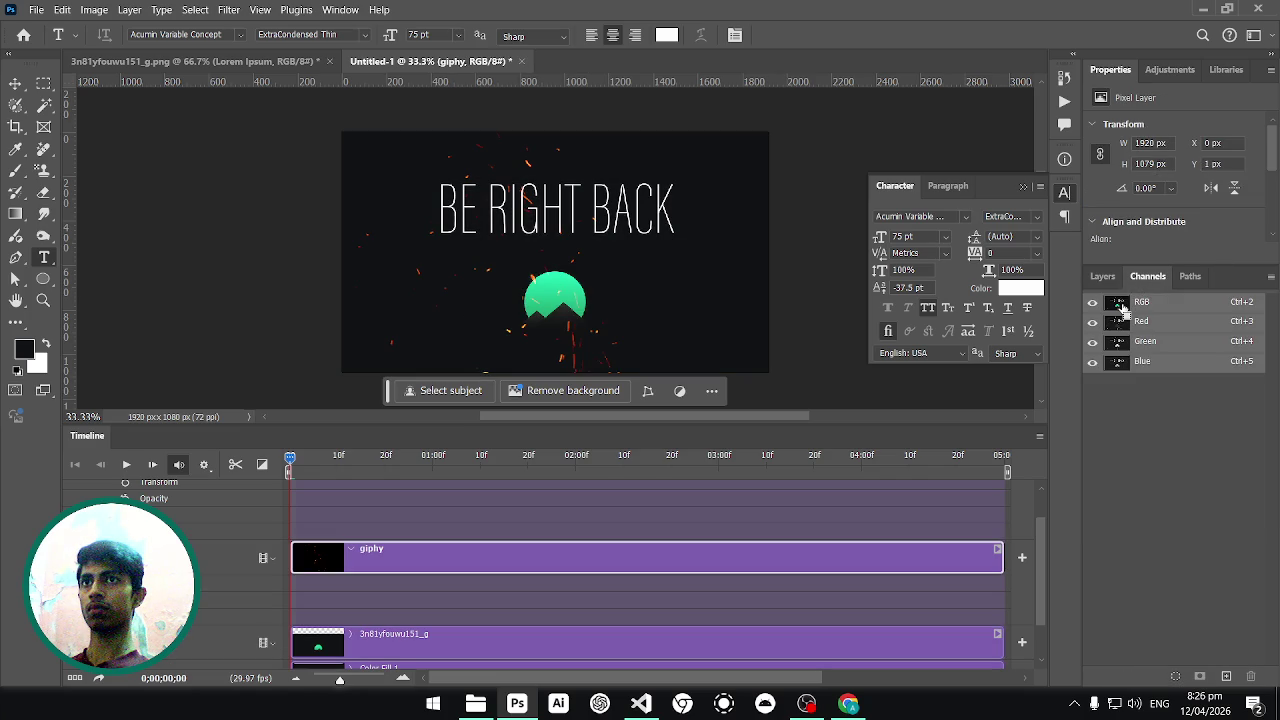
click(1102, 276)
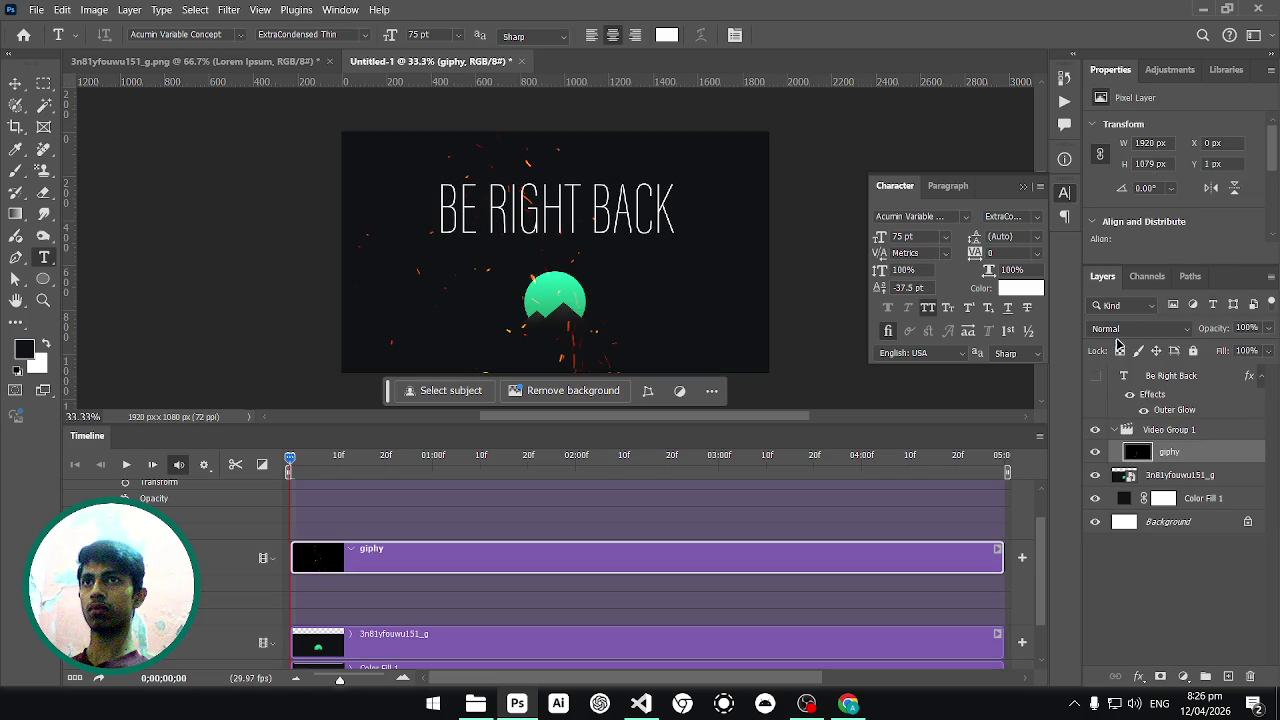
click(1147, 276)
click(1102, 276)
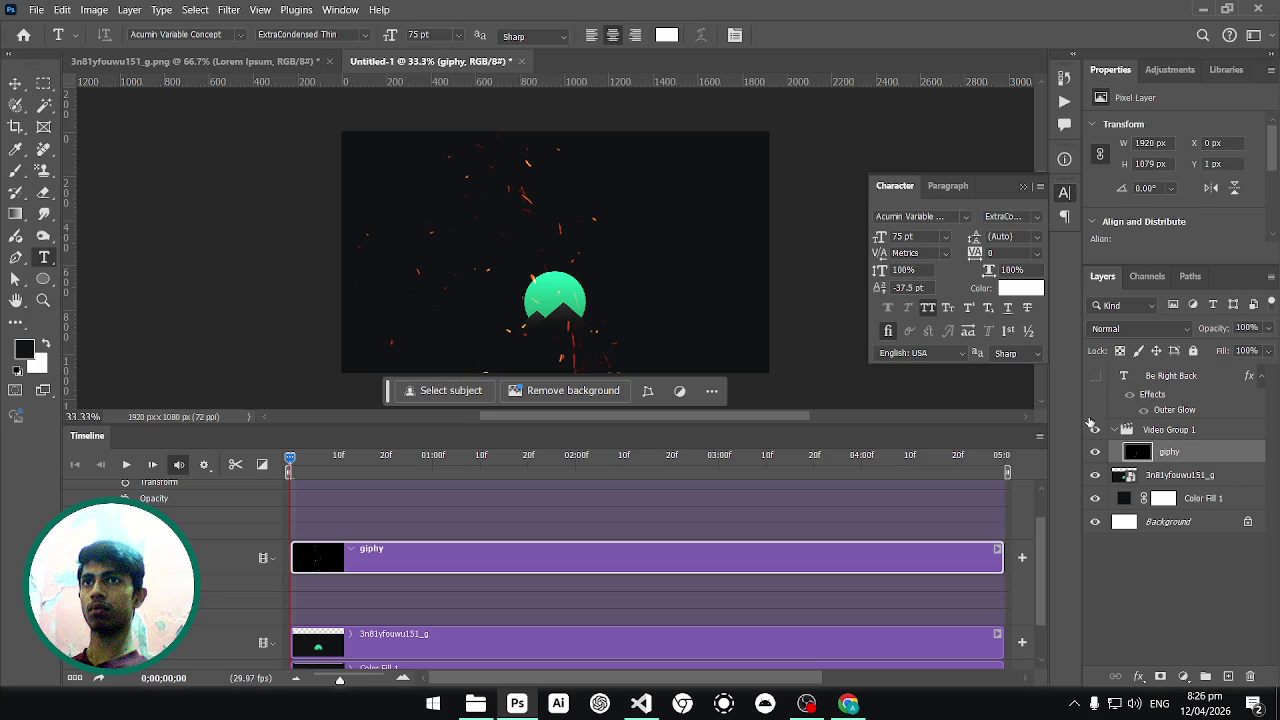
click(1095, 433)
click(1147, 276)
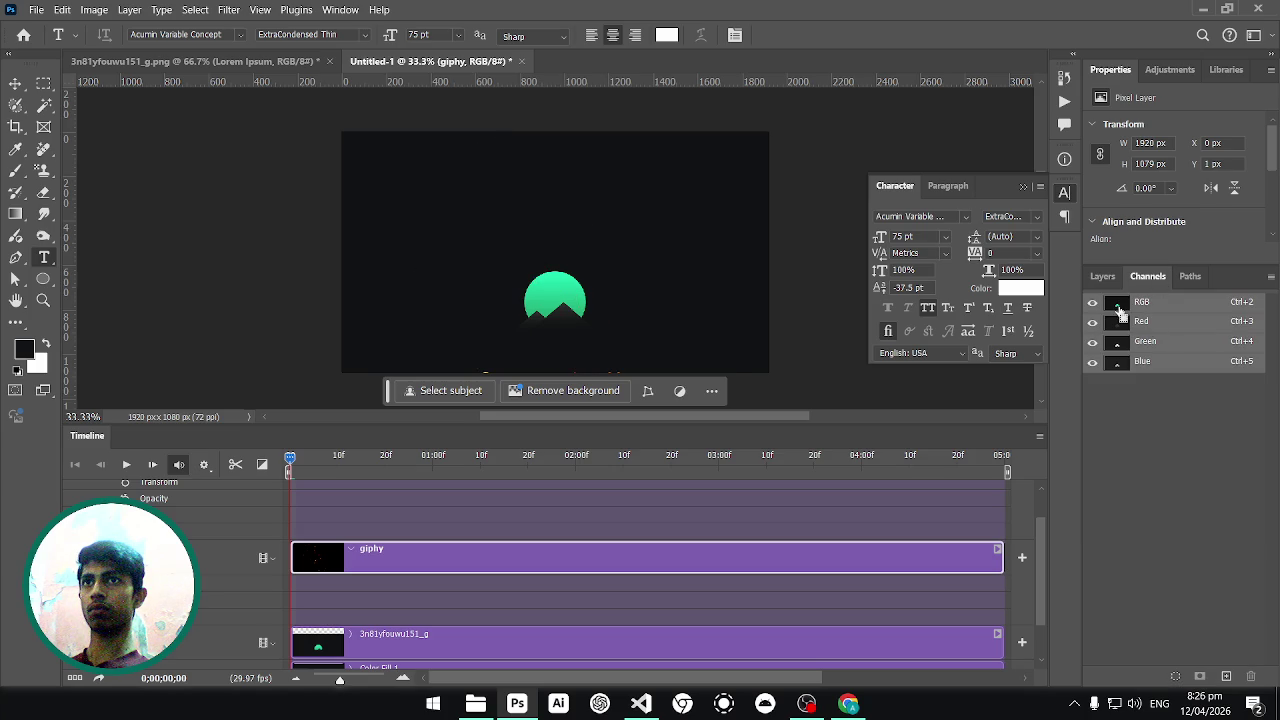
click(1102, 276)
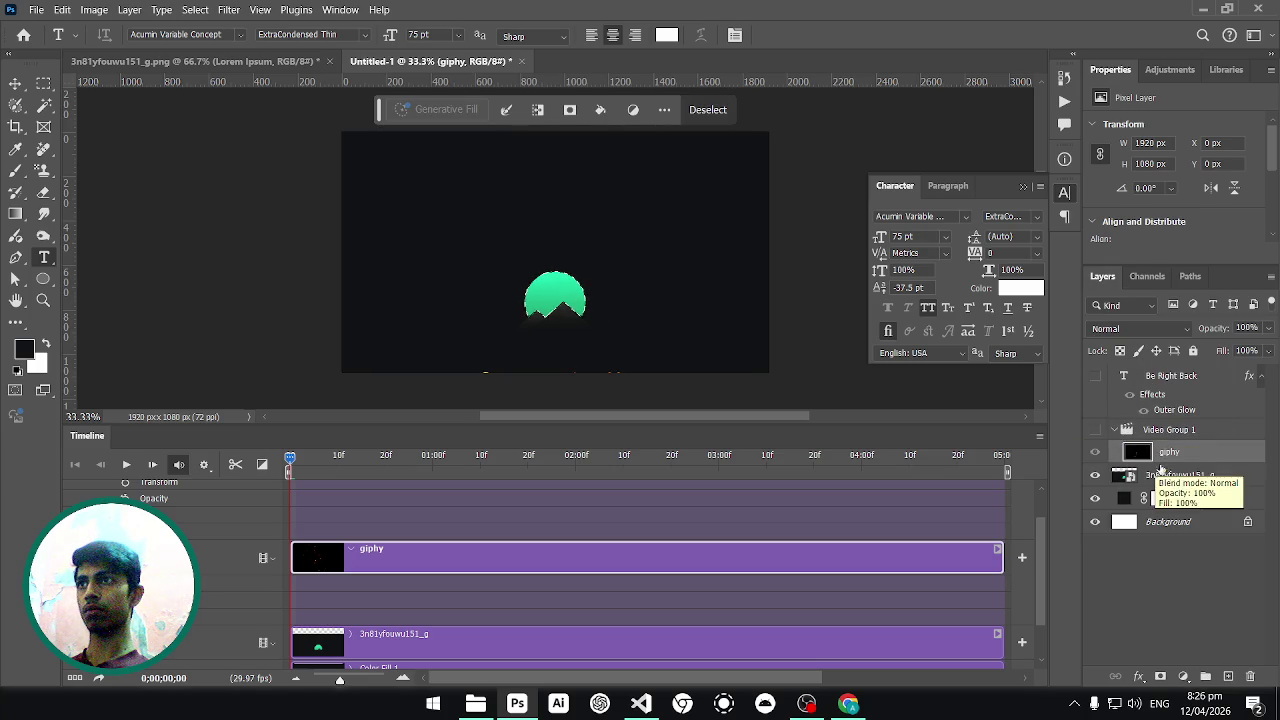
Expand the selection and add it as a layer mask on Video Group 1.
key(alt+s)
key(m)
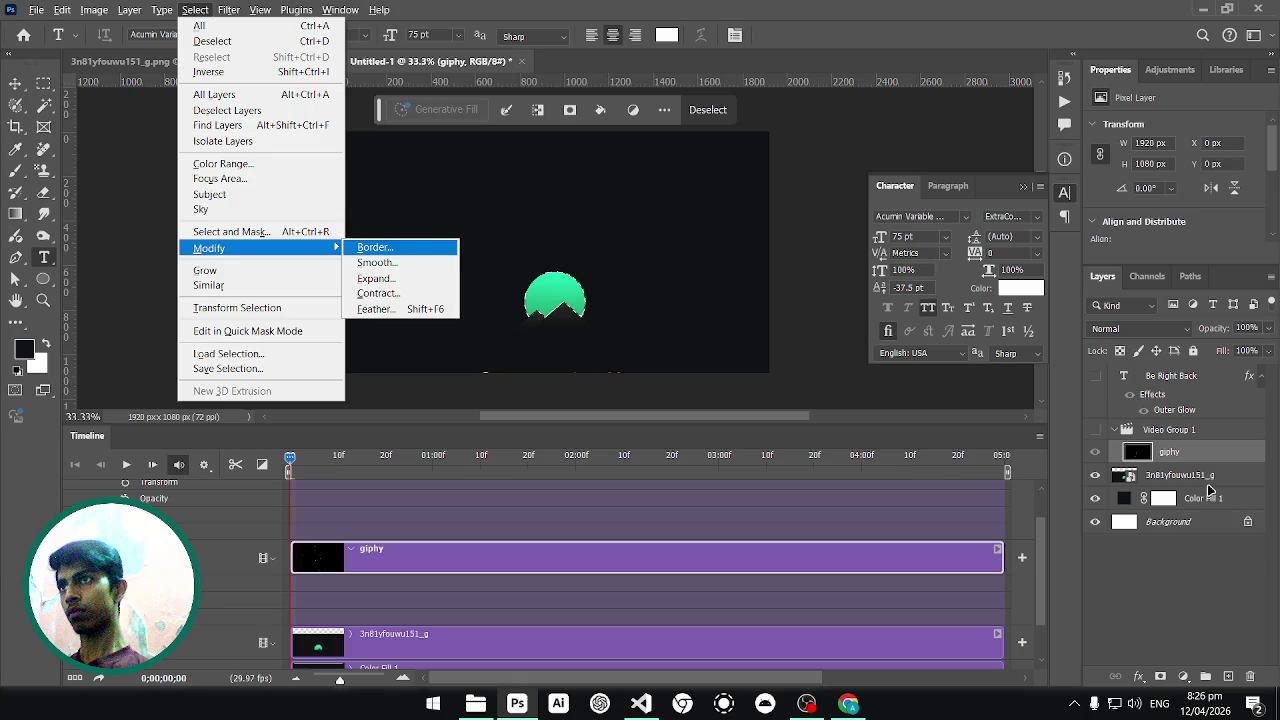
key(e)
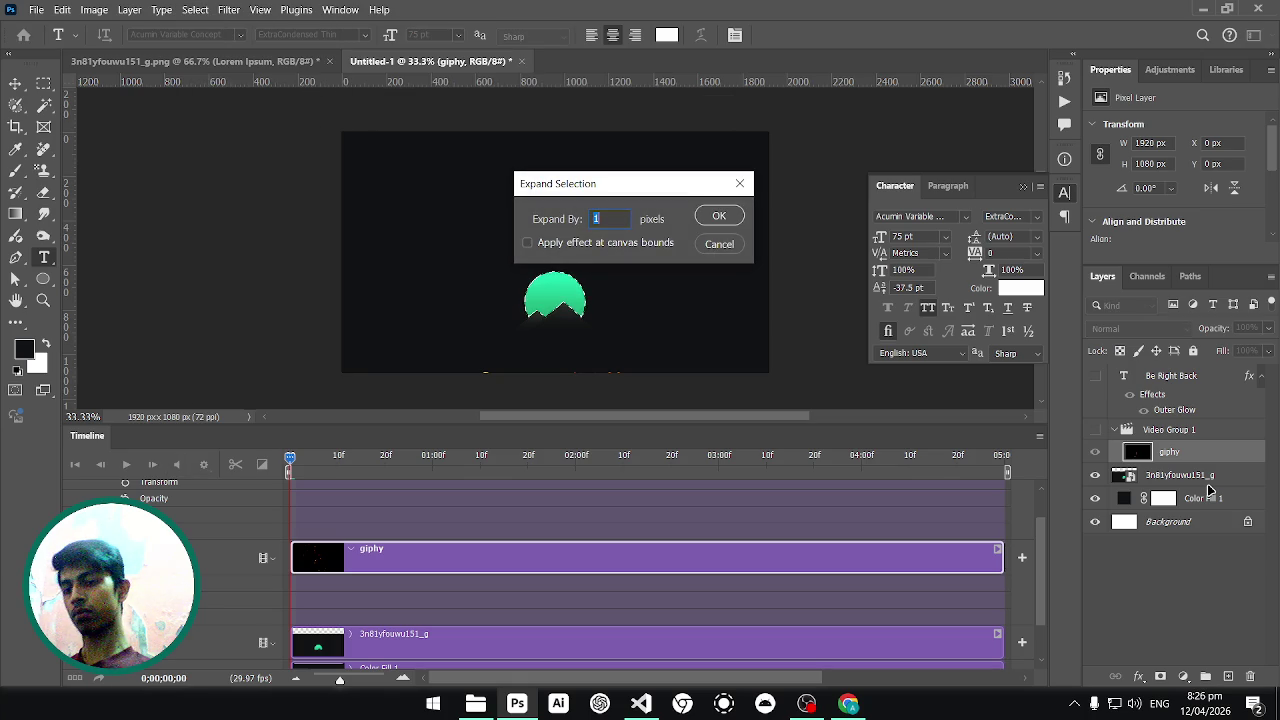
key(Return)
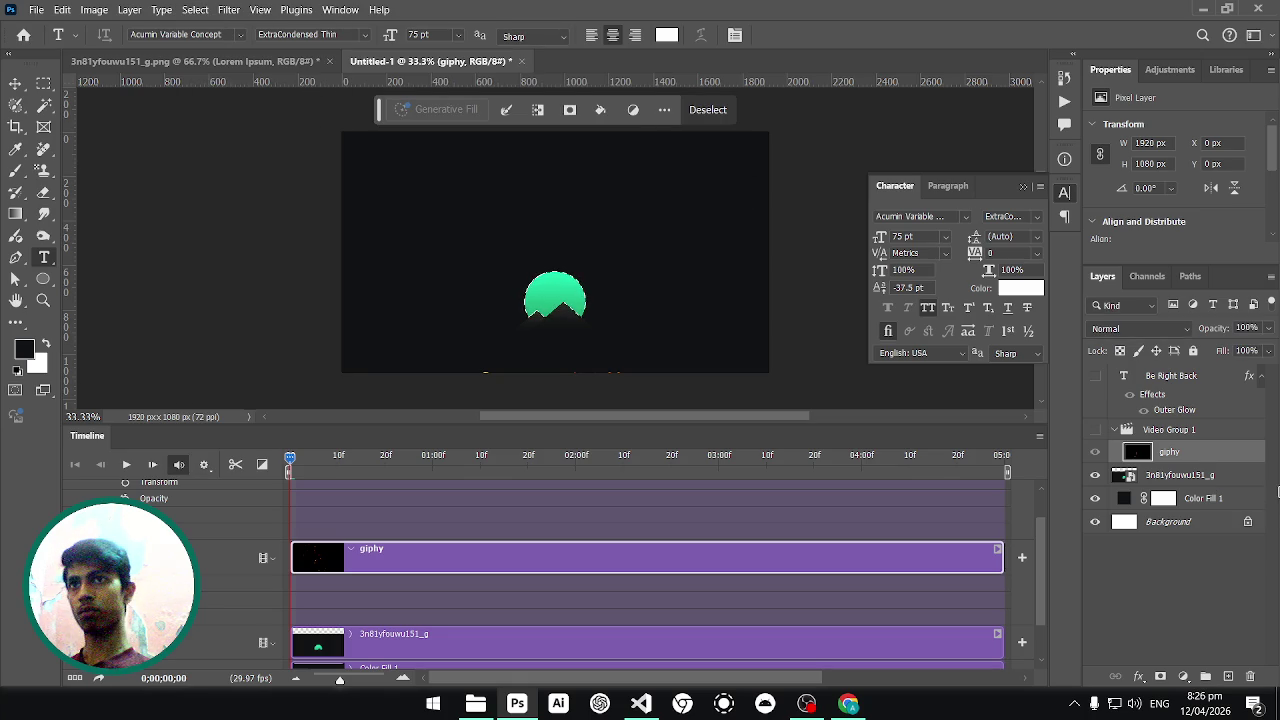
click(1190, 432)
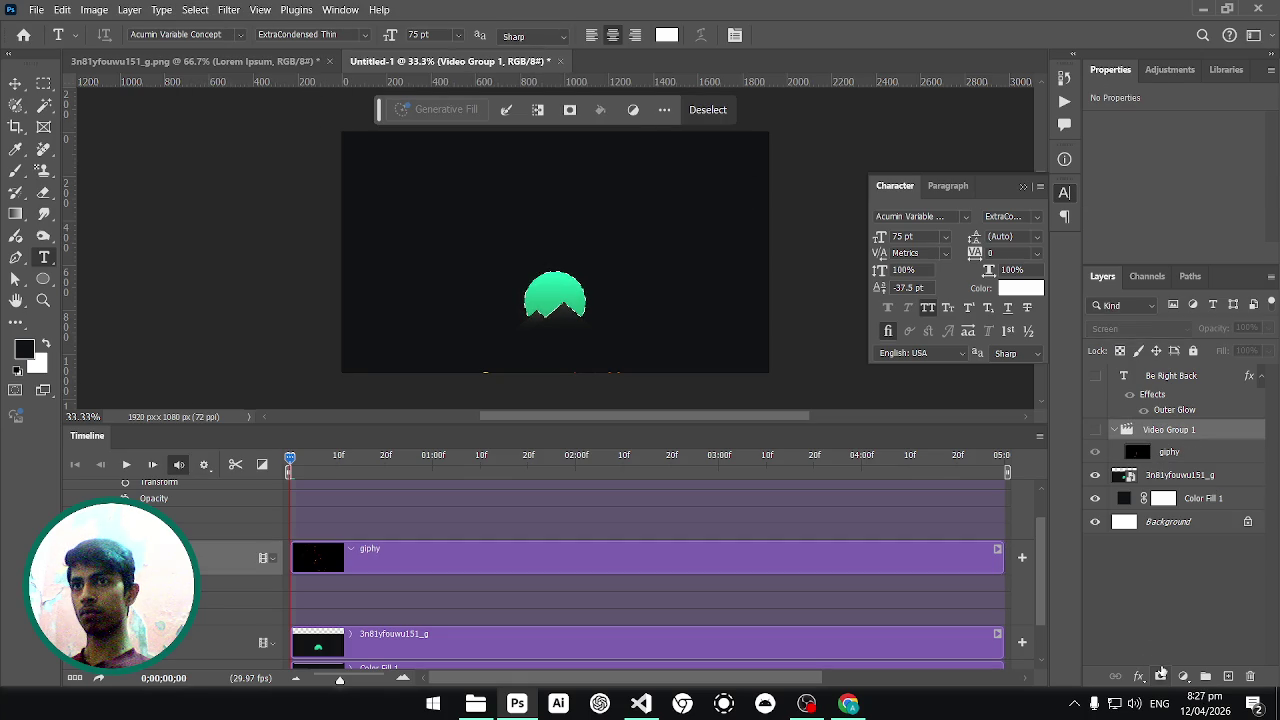
click(1160, 676)
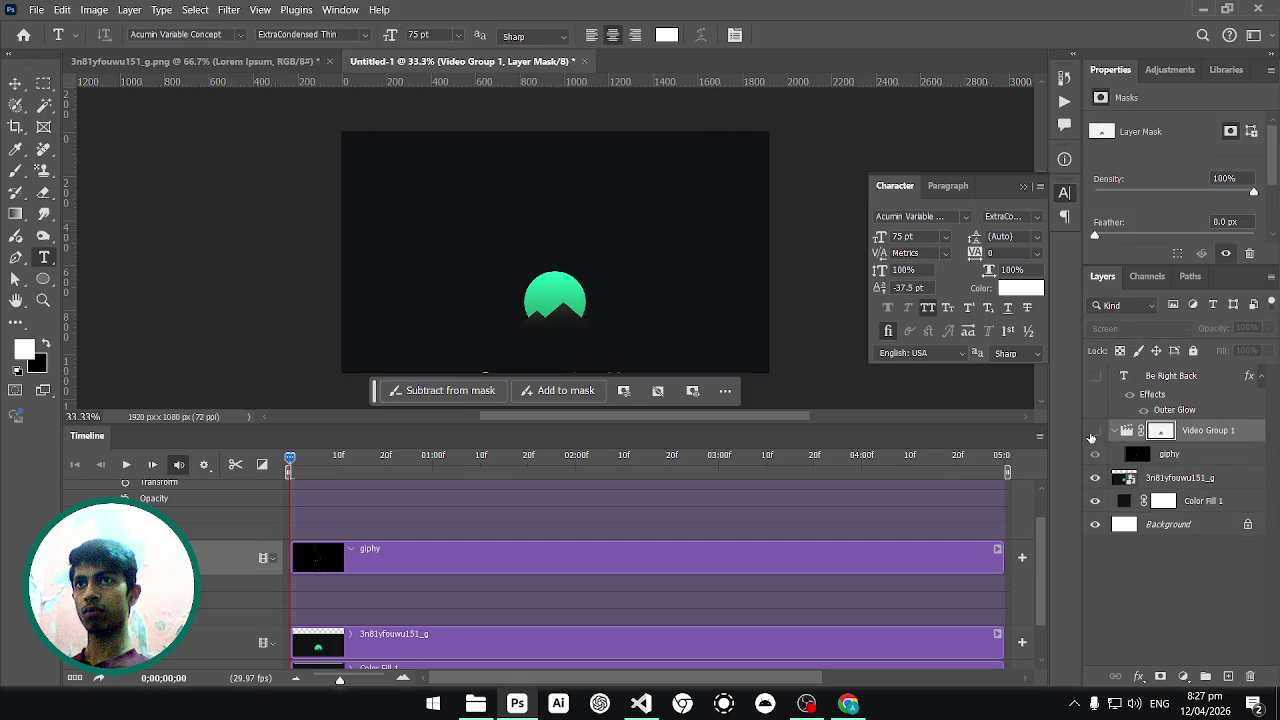
Show the sparks group and BE RIGHT BACK title again, then select 3n81yfouwu151_g.
click(1094, 431)
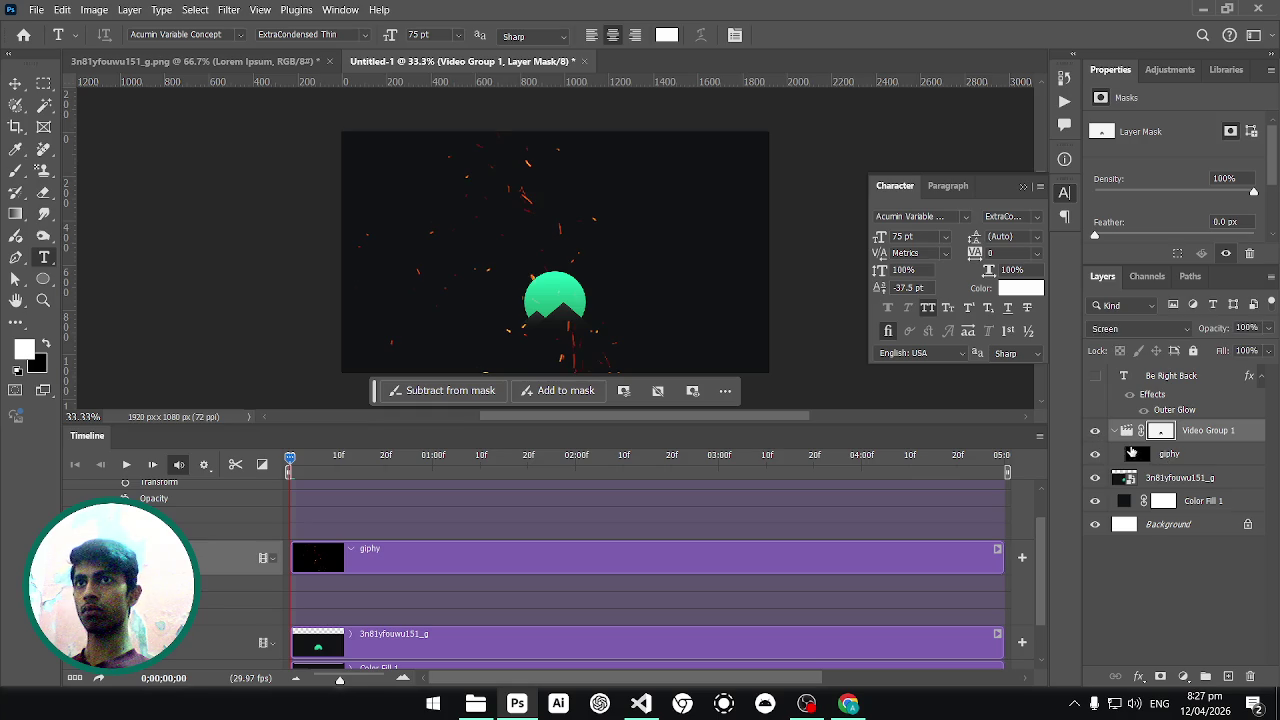
click(1094, 376)
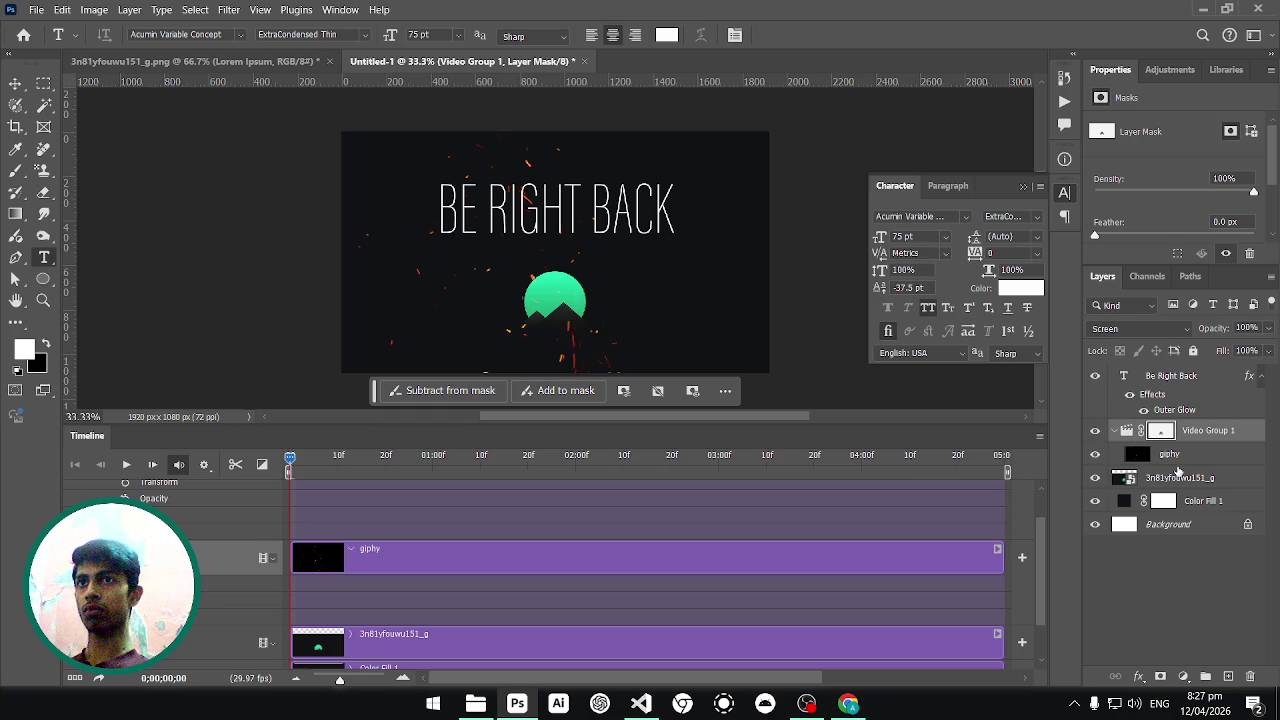
click(1172, 478)
click(1162, 480)
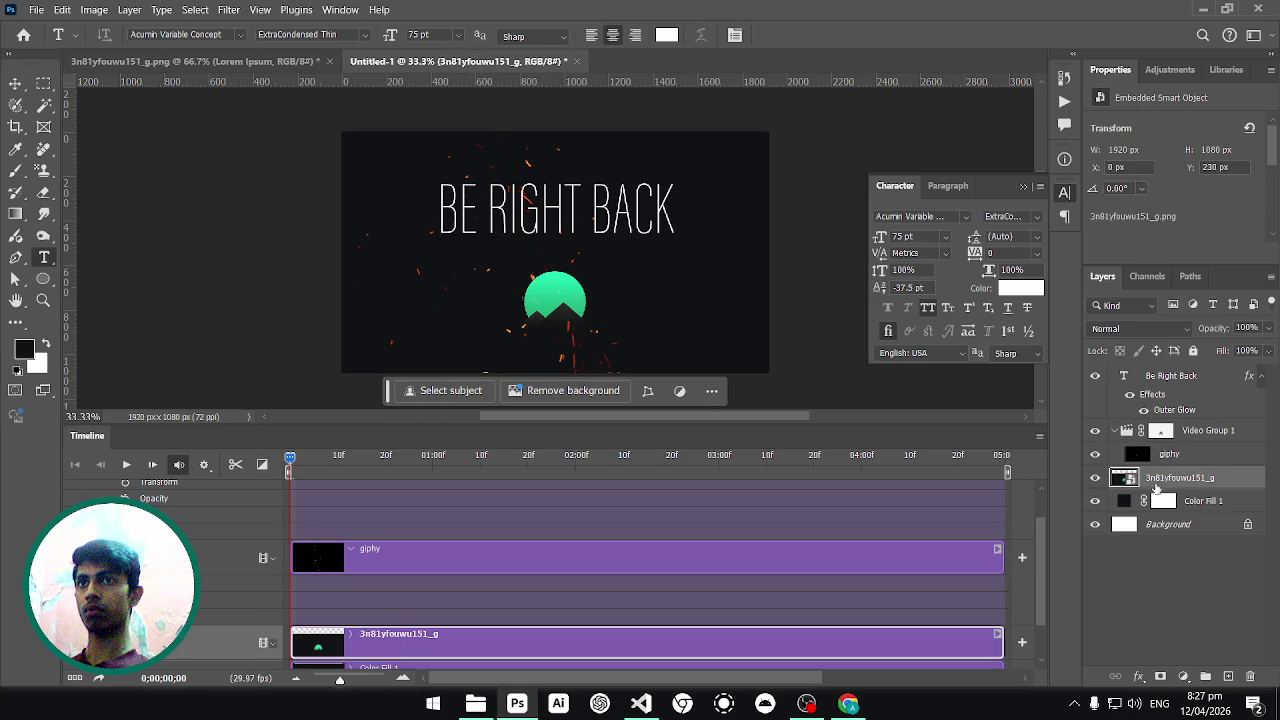
Add a Color Fill 1 copy in #23d39e, clipped to Video Group 1 in Color mode.
drag(1208, 501, 1210, 411)
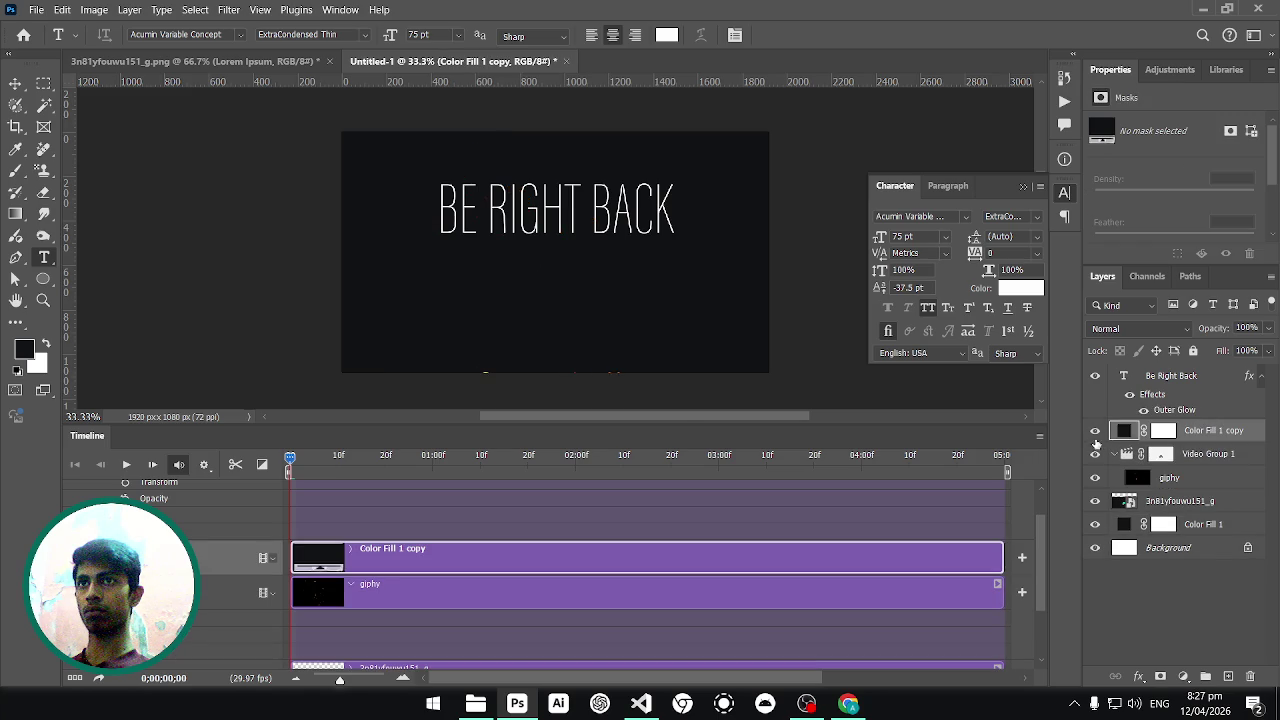
double_click(1124, 430)
click(570, 277)
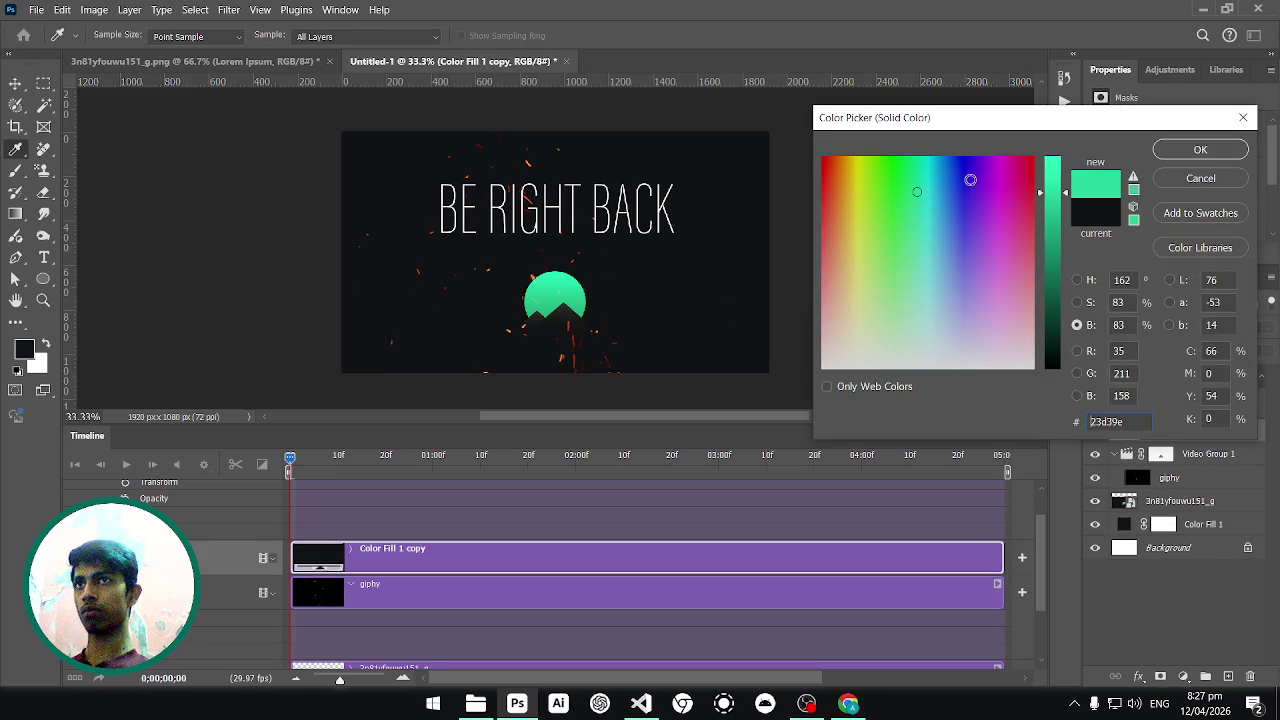
click(1201, 150)
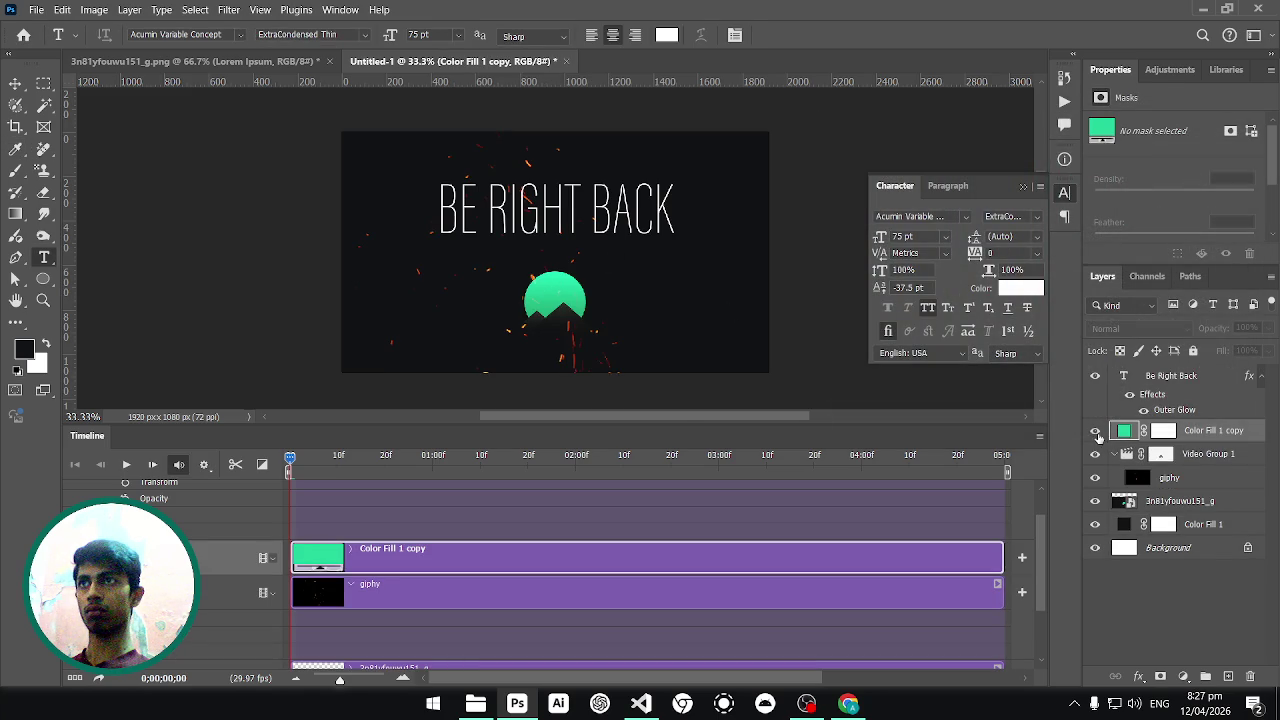
alt+click(1194, 442)
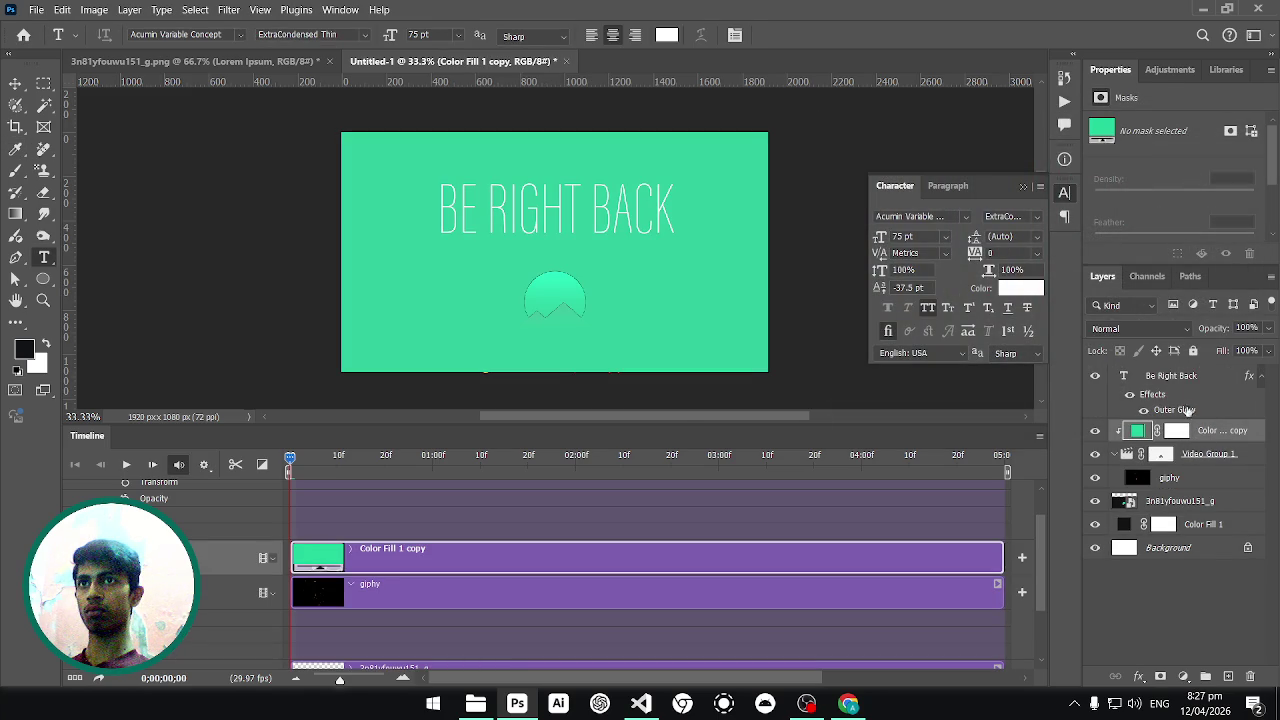
click(1147, 327)
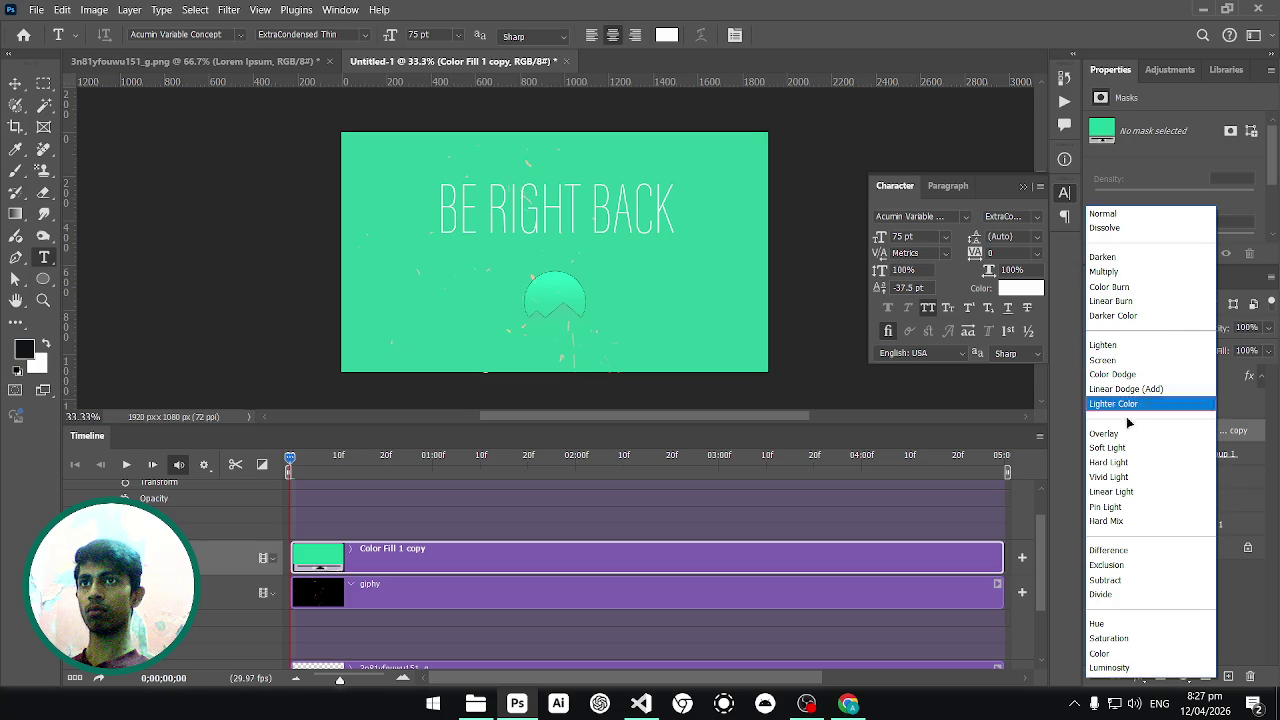
click(1147, 654)
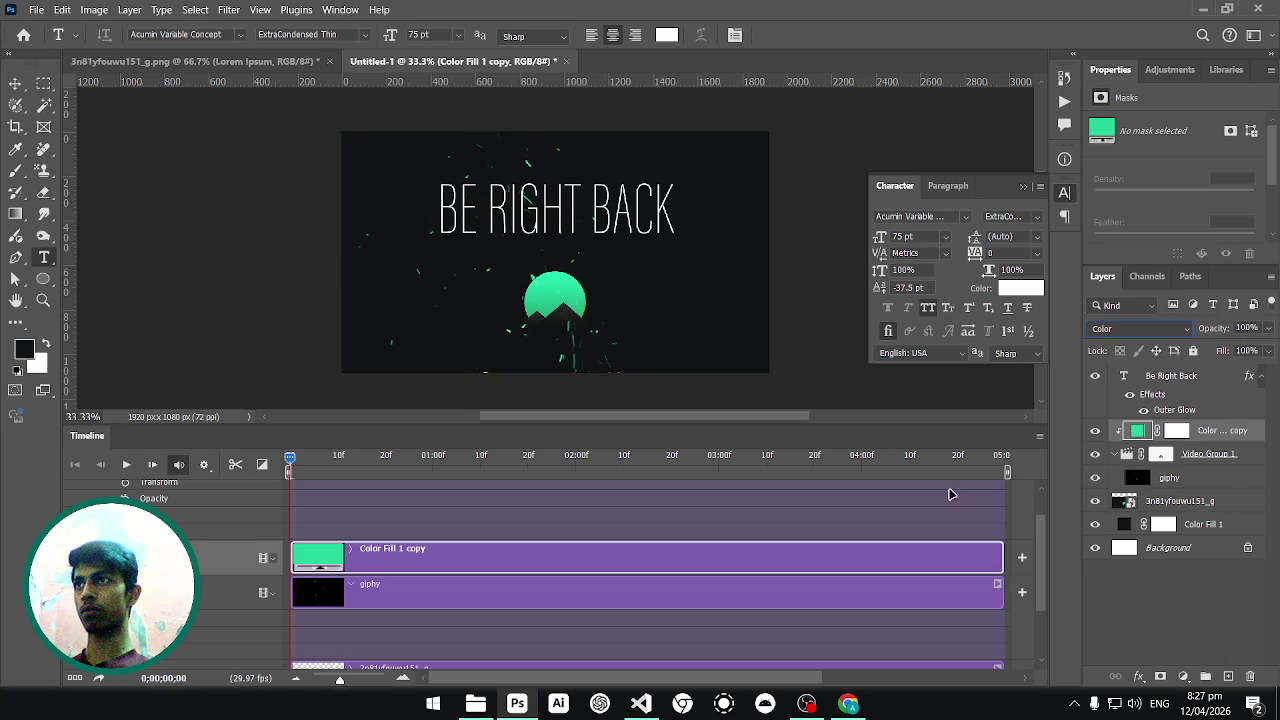
Scrub the timeline to a later frame to check the green-tinted sparks.
mouse_move(323, 458)
mouse_down()
mouse_move(852, 459)
mouse_move(290, 460)
mouse_up()
scroll(358, 560, down, 1)
scroll(352, 620, down, 1)
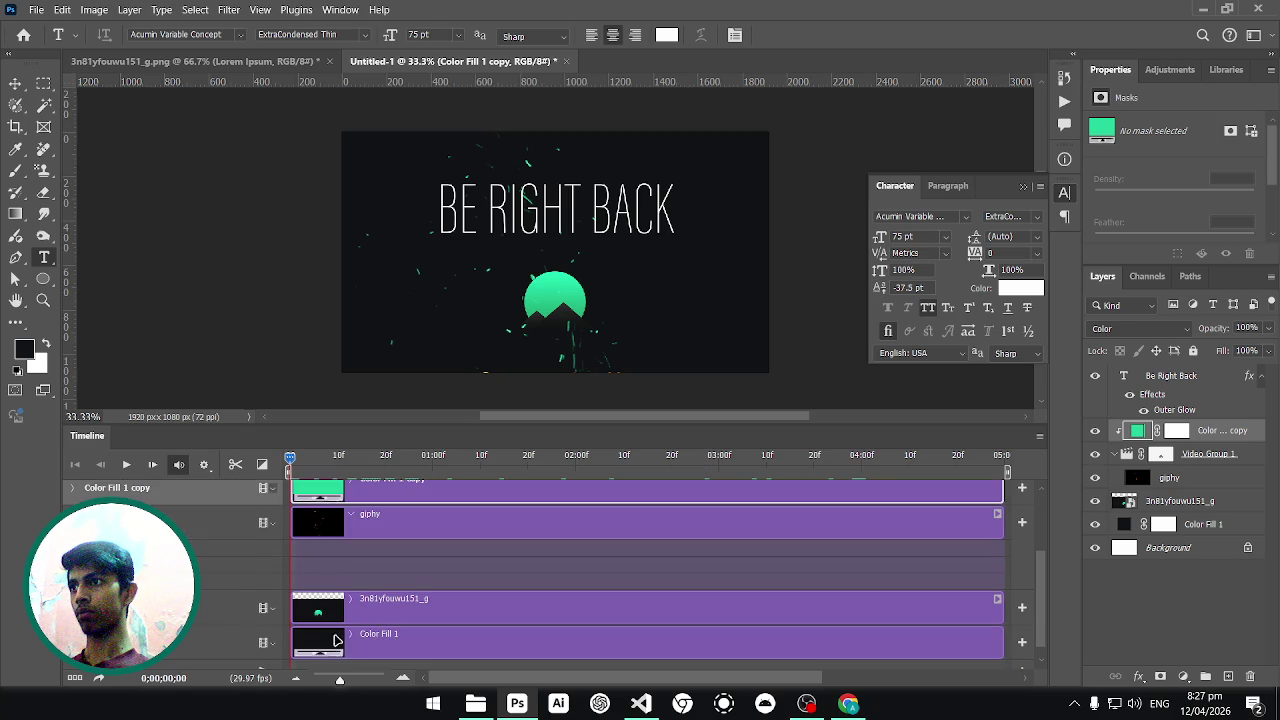
scroll(350, 653, down, 1)
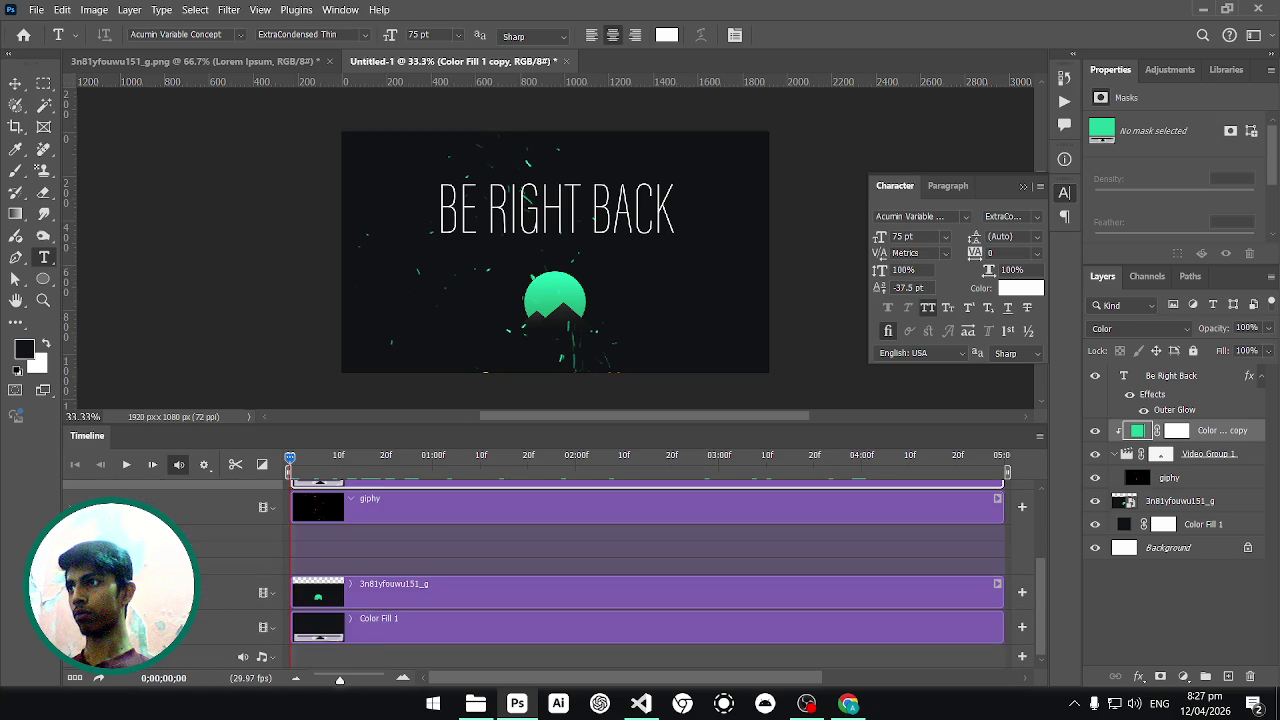
scroll(523, 571, up, 2)
scroll(523, 571, up, 2)
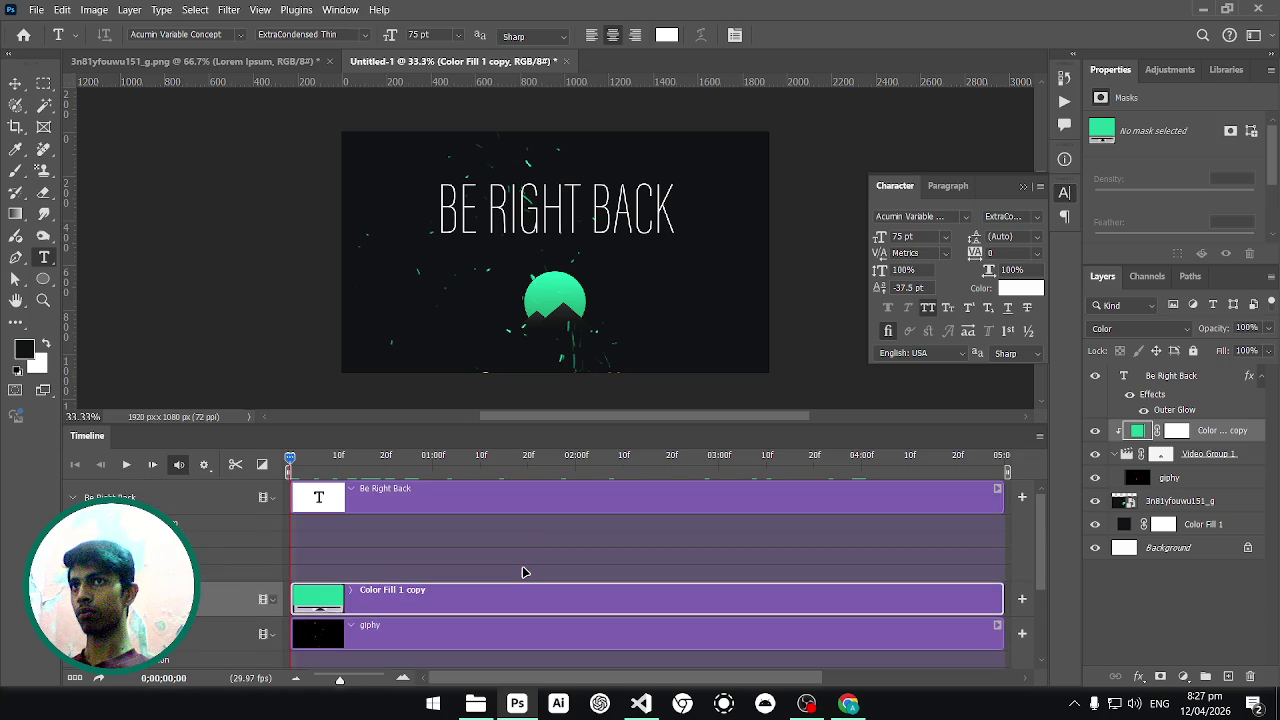
scroll(523, 571, down, 1)
scroll(523, 571, up, 1)
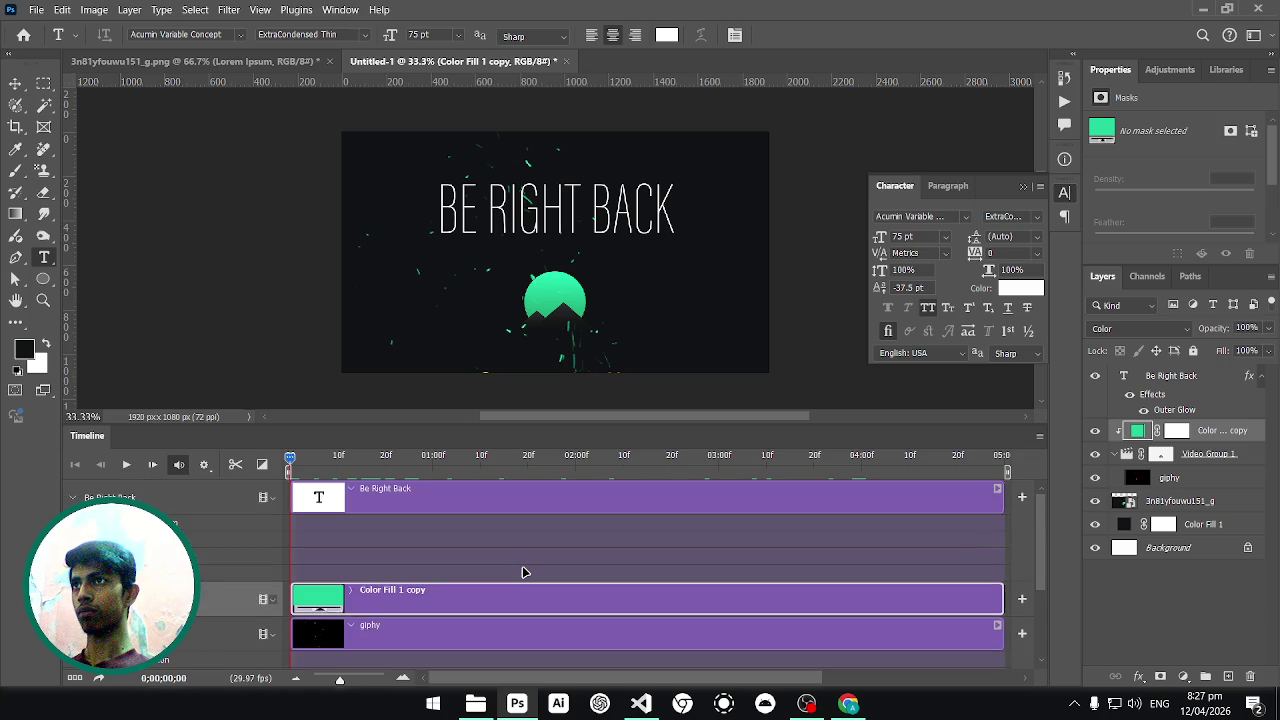
Play the timeline to preview the green sparks, then glance at the File export options.
scroll(523, 571, down, 2)
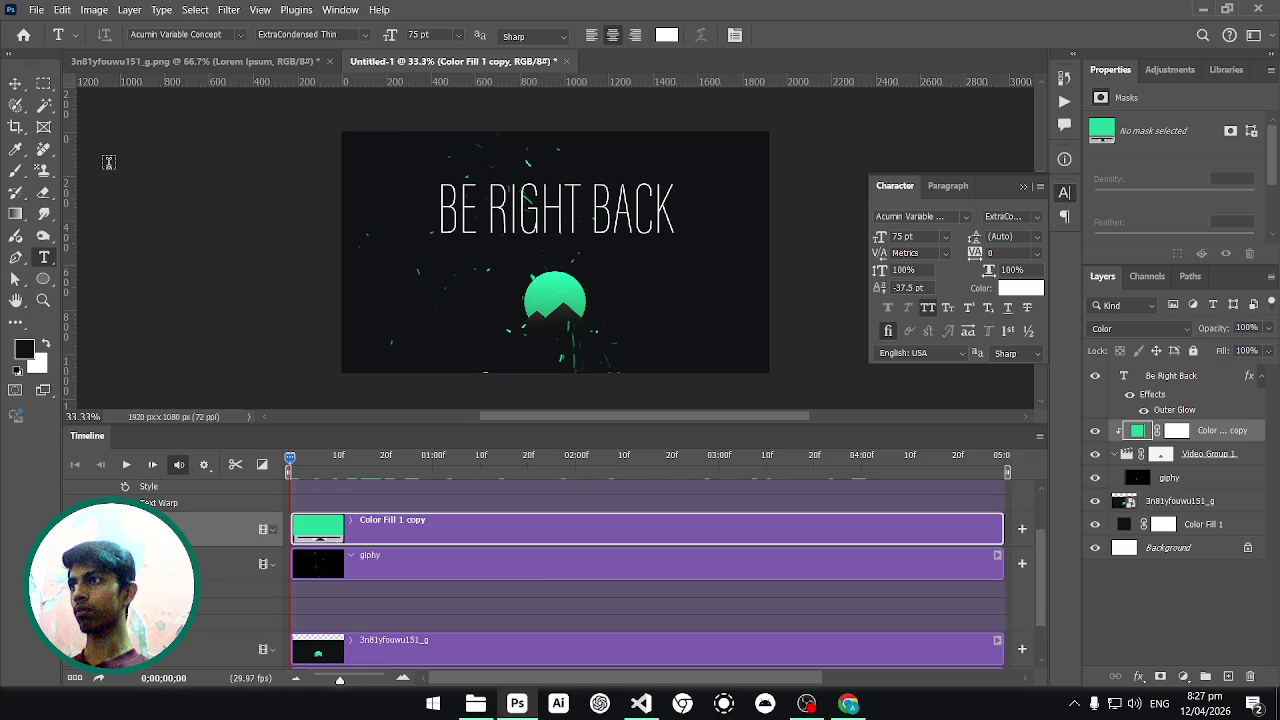
click(126, 465)
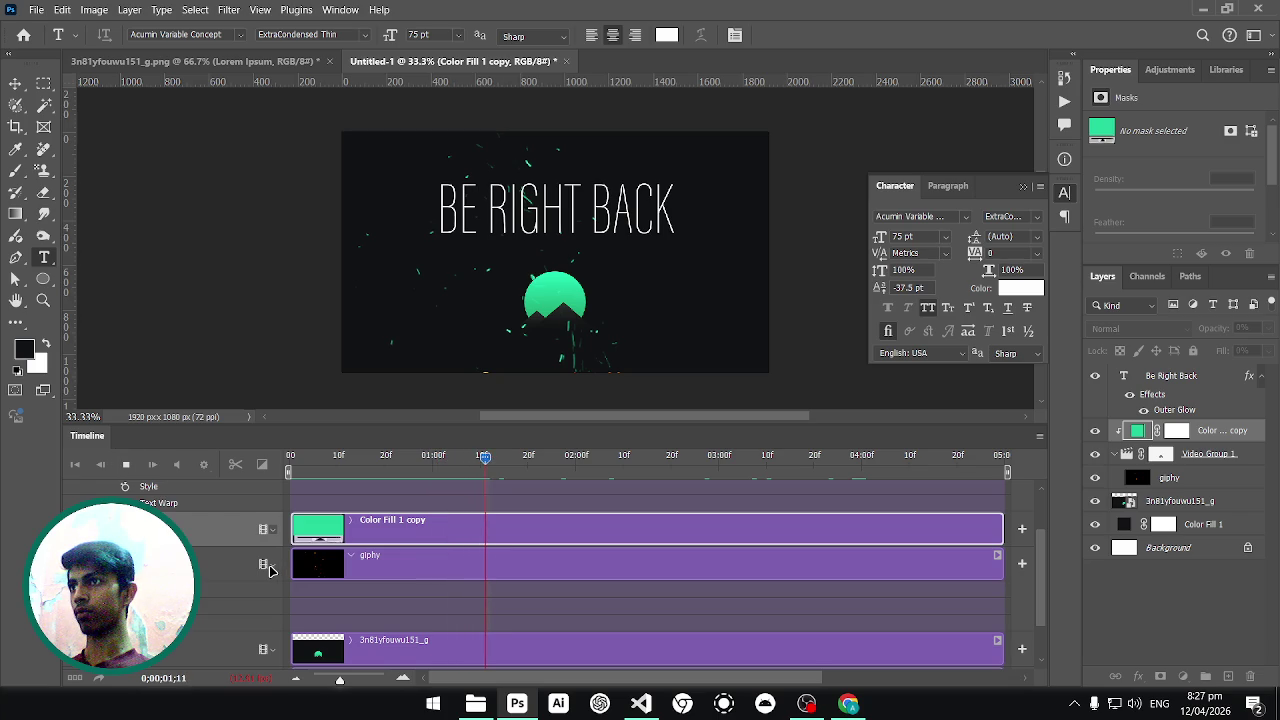
click(350, 557)
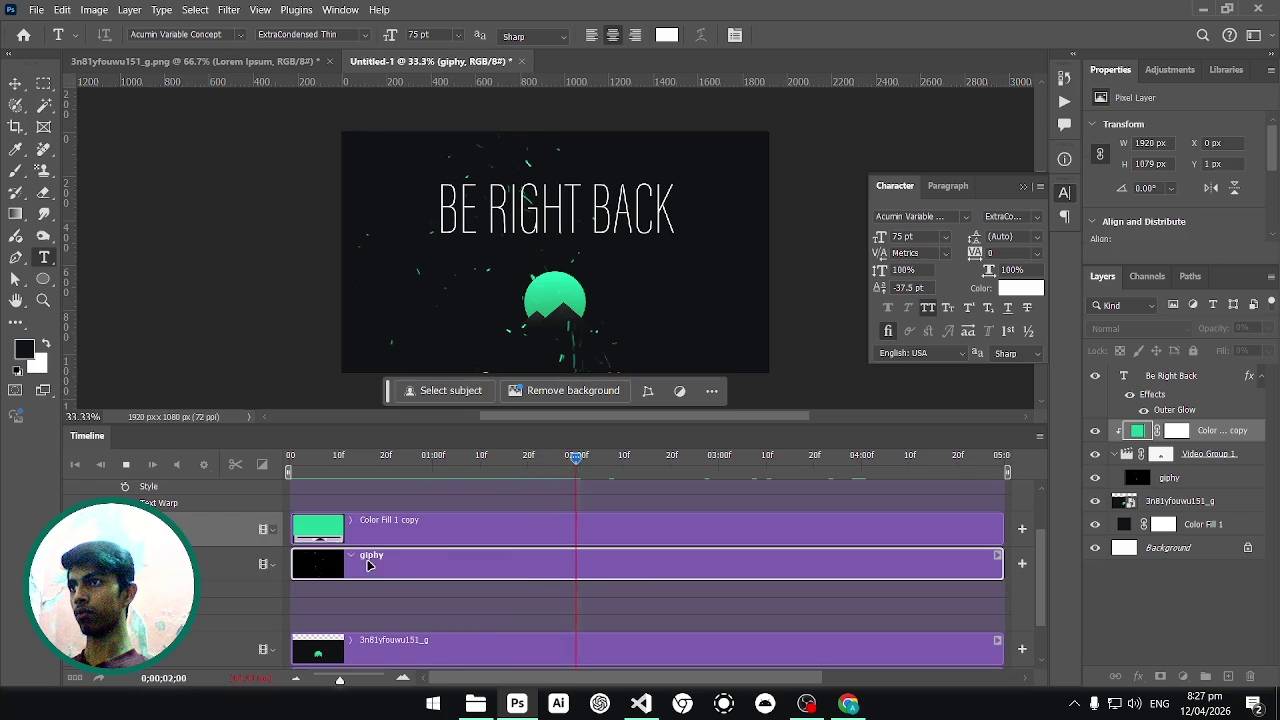
click(37, 11)
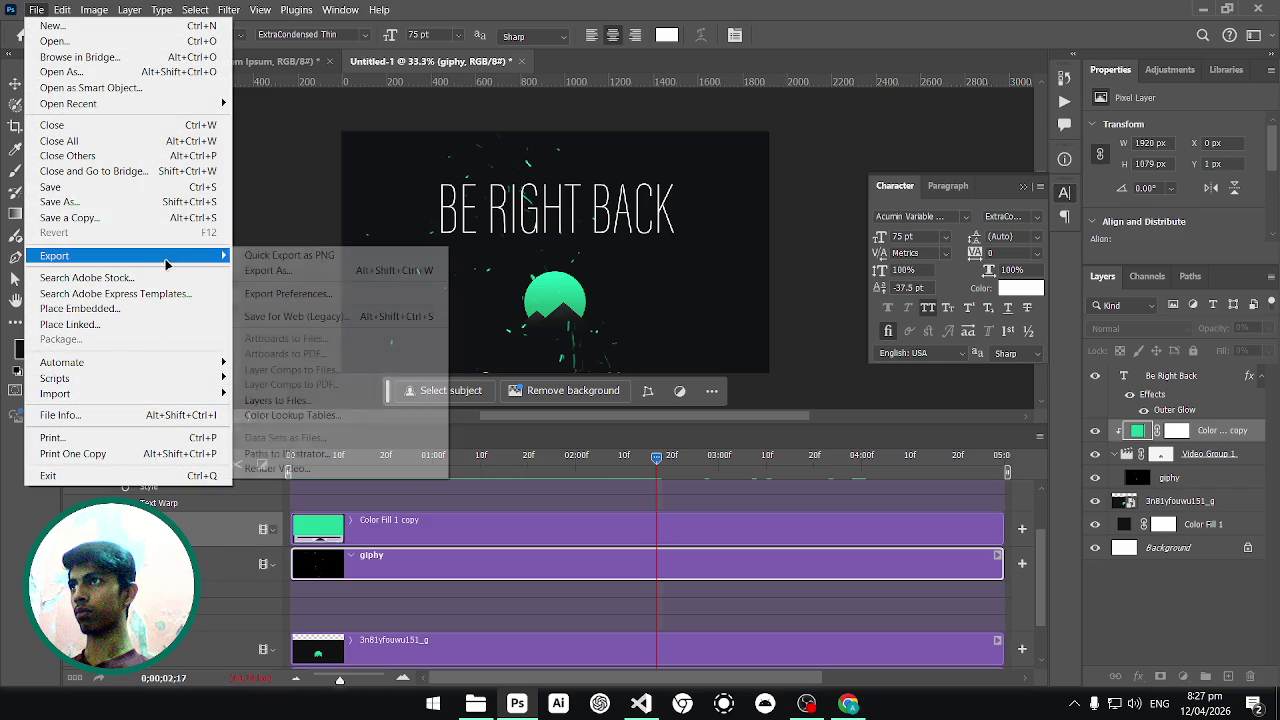
mouse_move(55, 256)
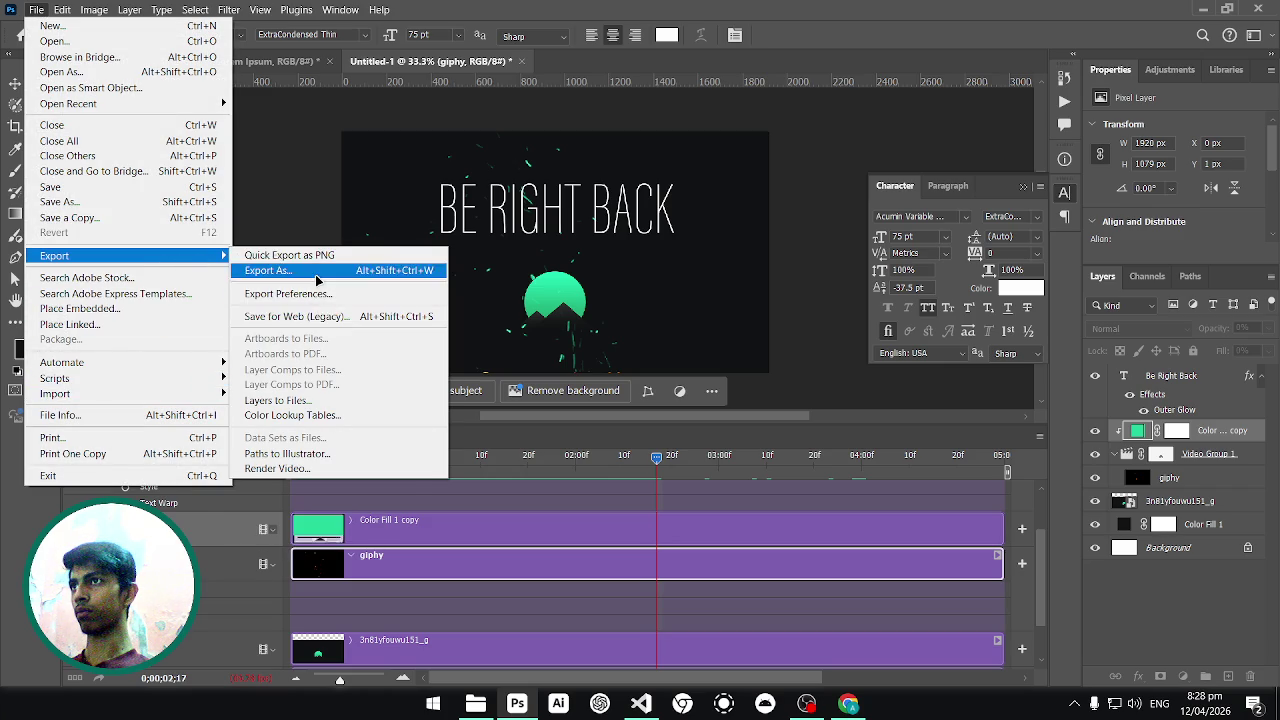
click(320, 270)
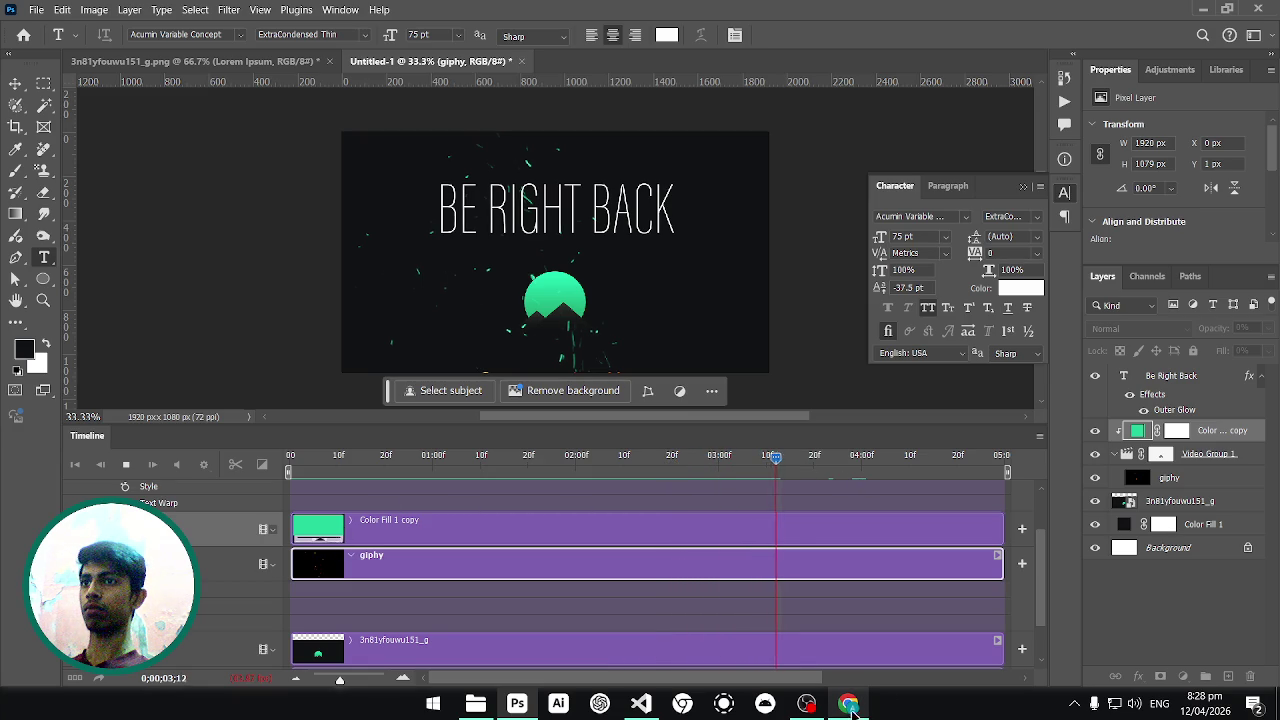
Search Chrome for 'export gif in photoshop', then return to Photoshop.
click(848, 704)
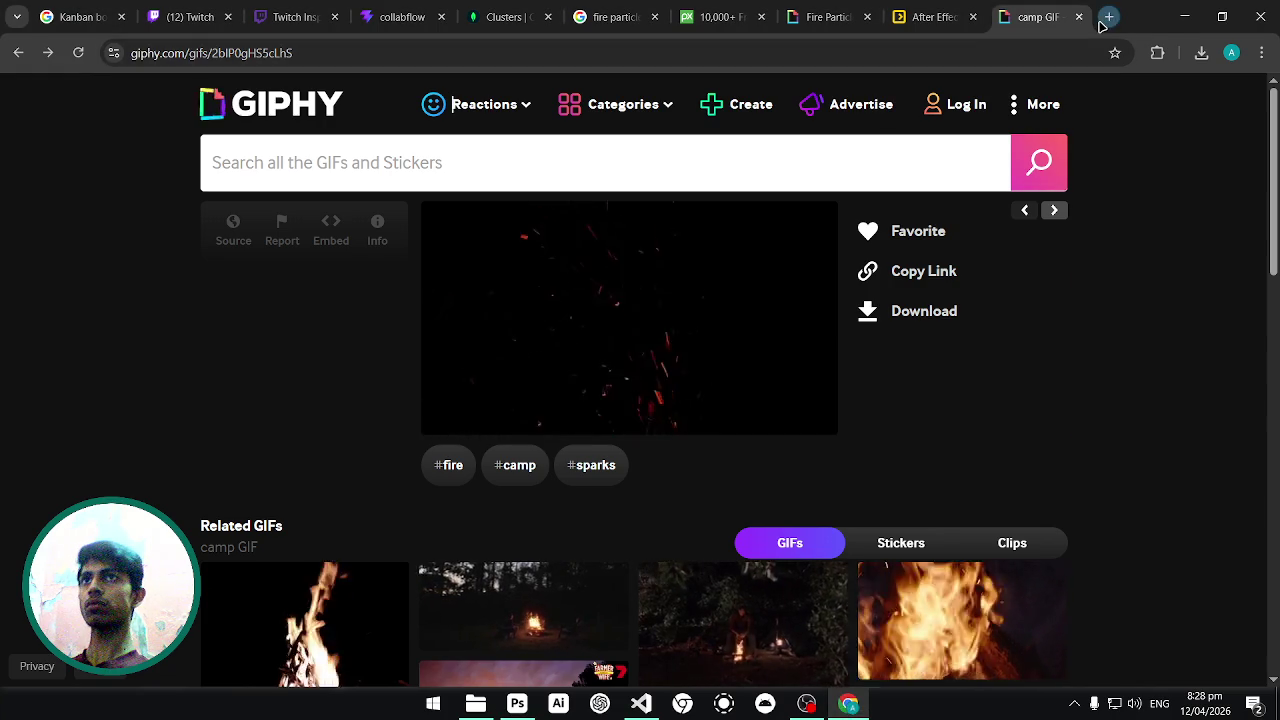
click(1104, 18)
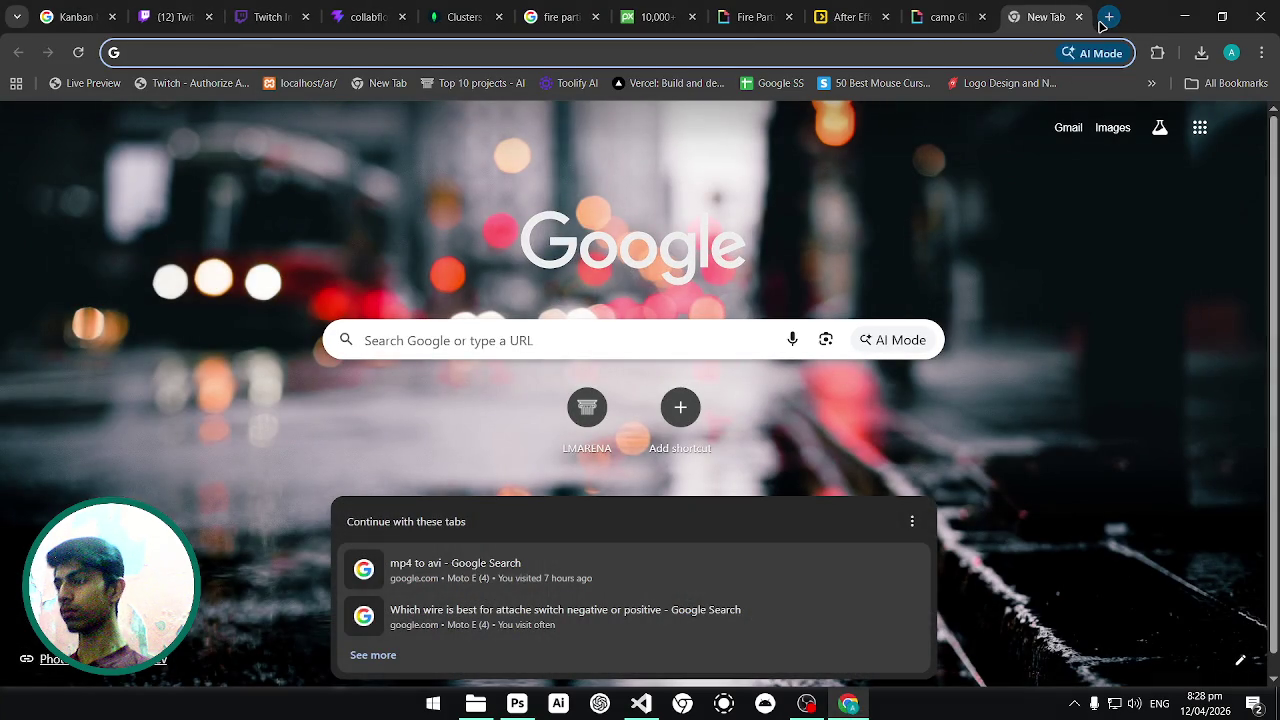
text(expoe)
key(BackSpace)
text(rt gif in)
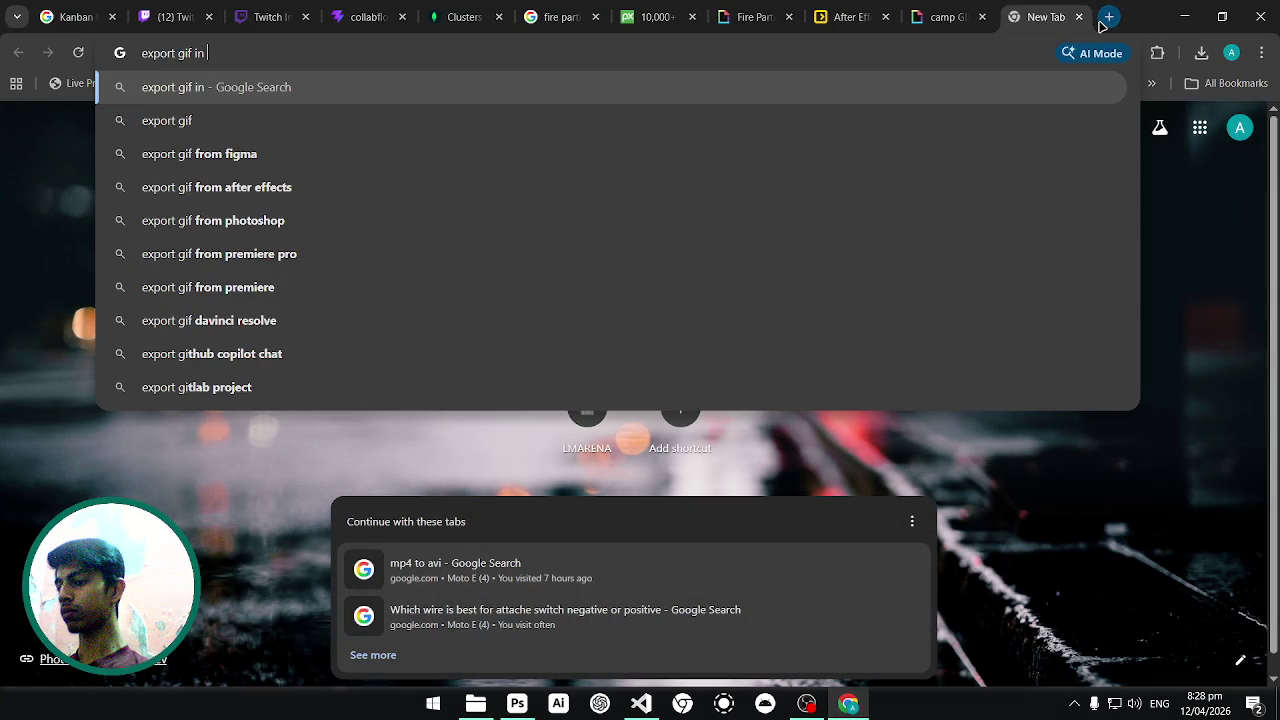
text( photoshop)
key(Return)
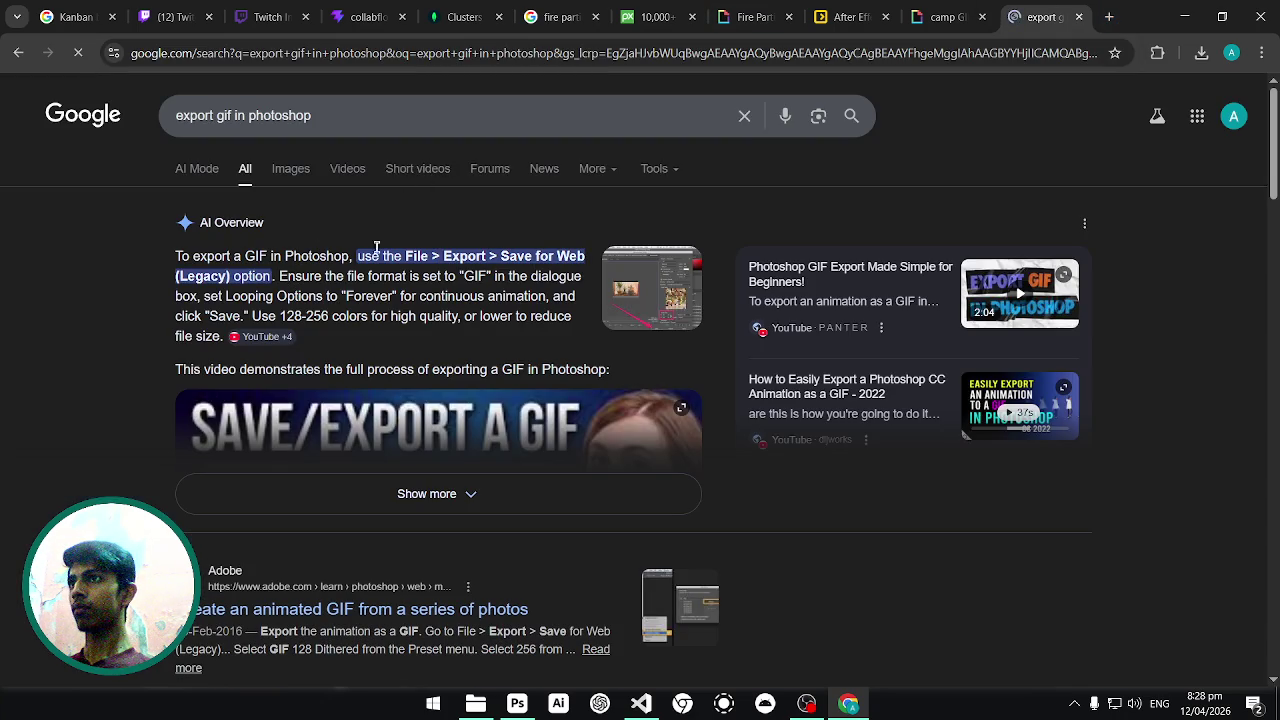
click(517, 704)
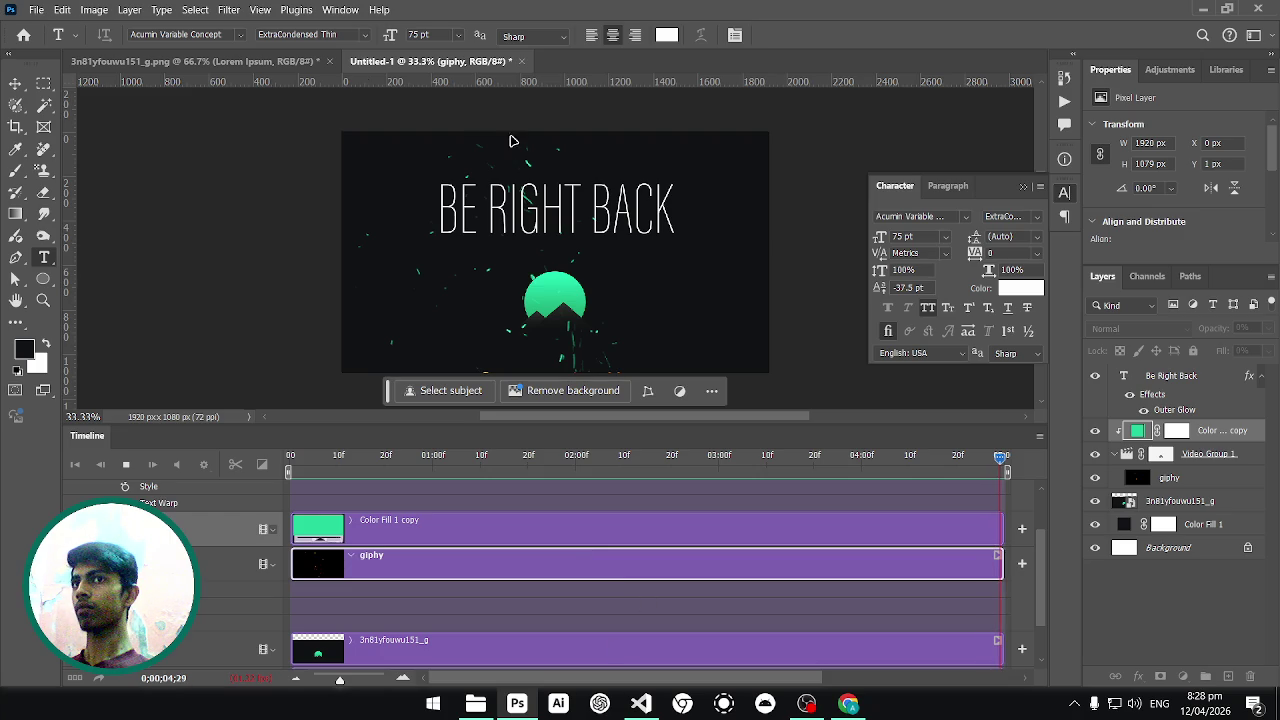
Launch the legacy Save for Web export for the BE RIGHT BACK animation.
click(37, 10)
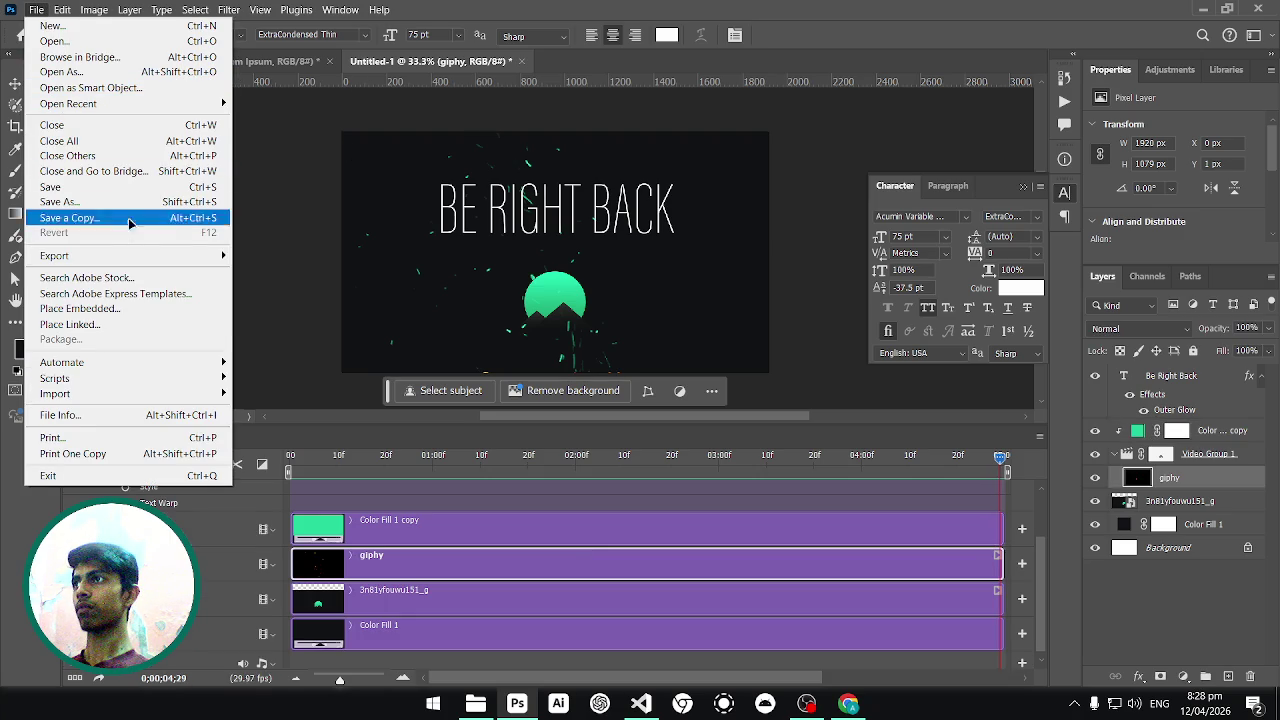
mouse_move(55, 256)
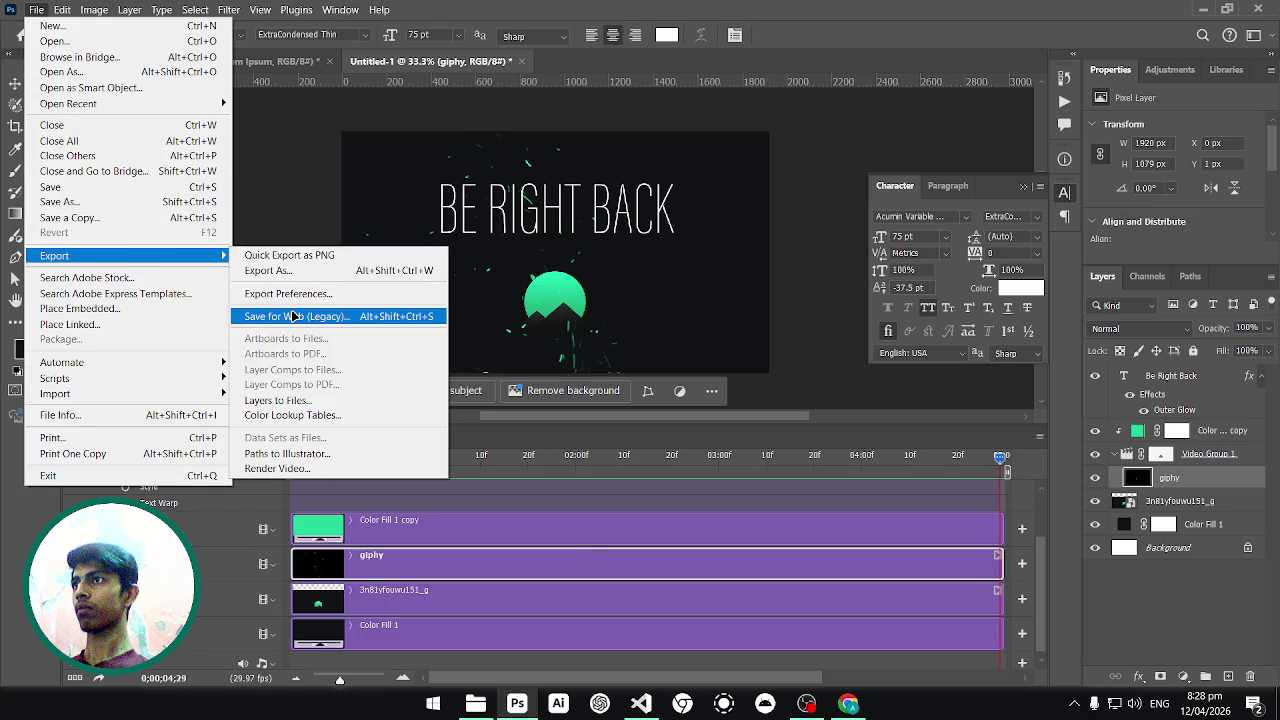
click(293, 316)
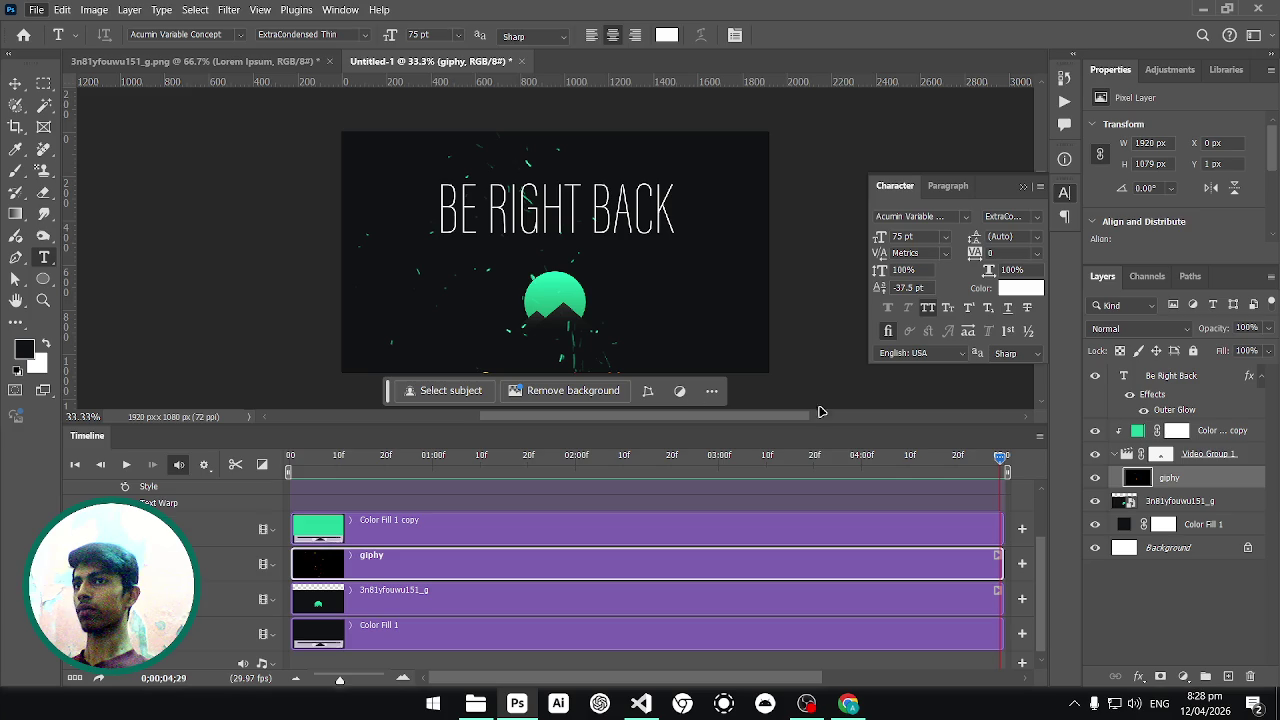
mouse_move(848, 704)
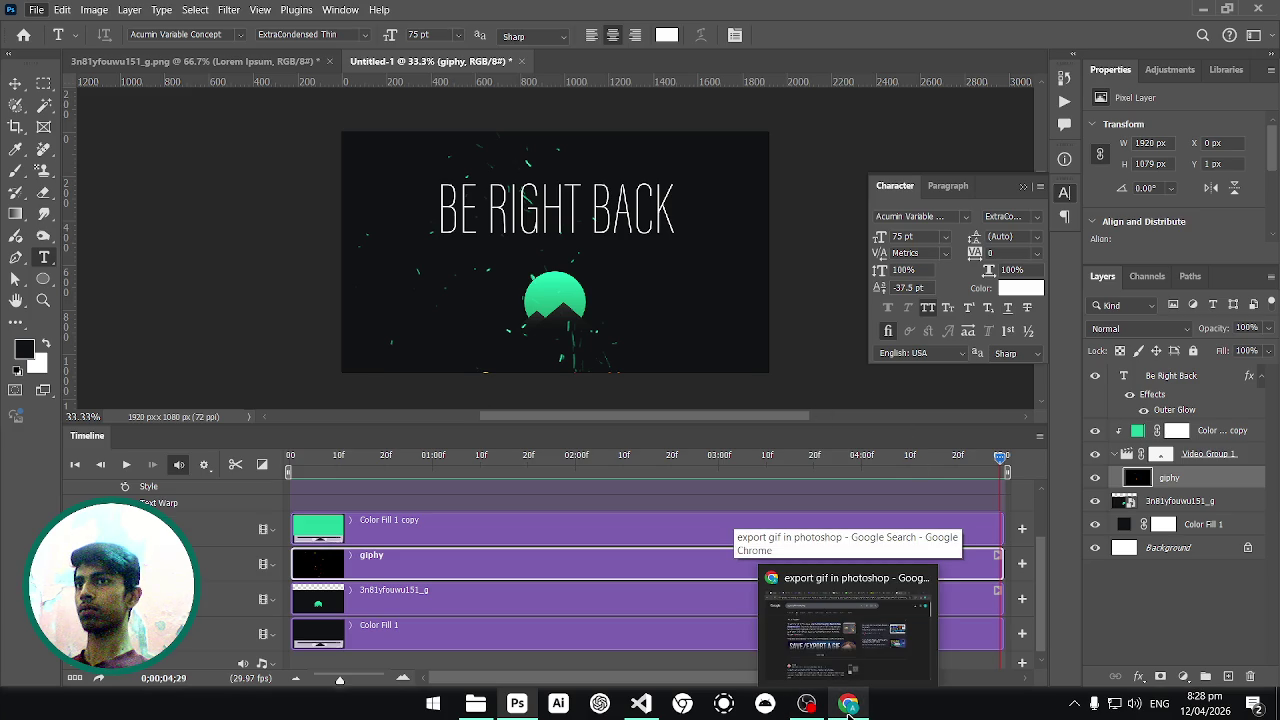
Reread the AI Overview's GIF format and Forever looping advice, then return to Photoshop.
click(848, 712)
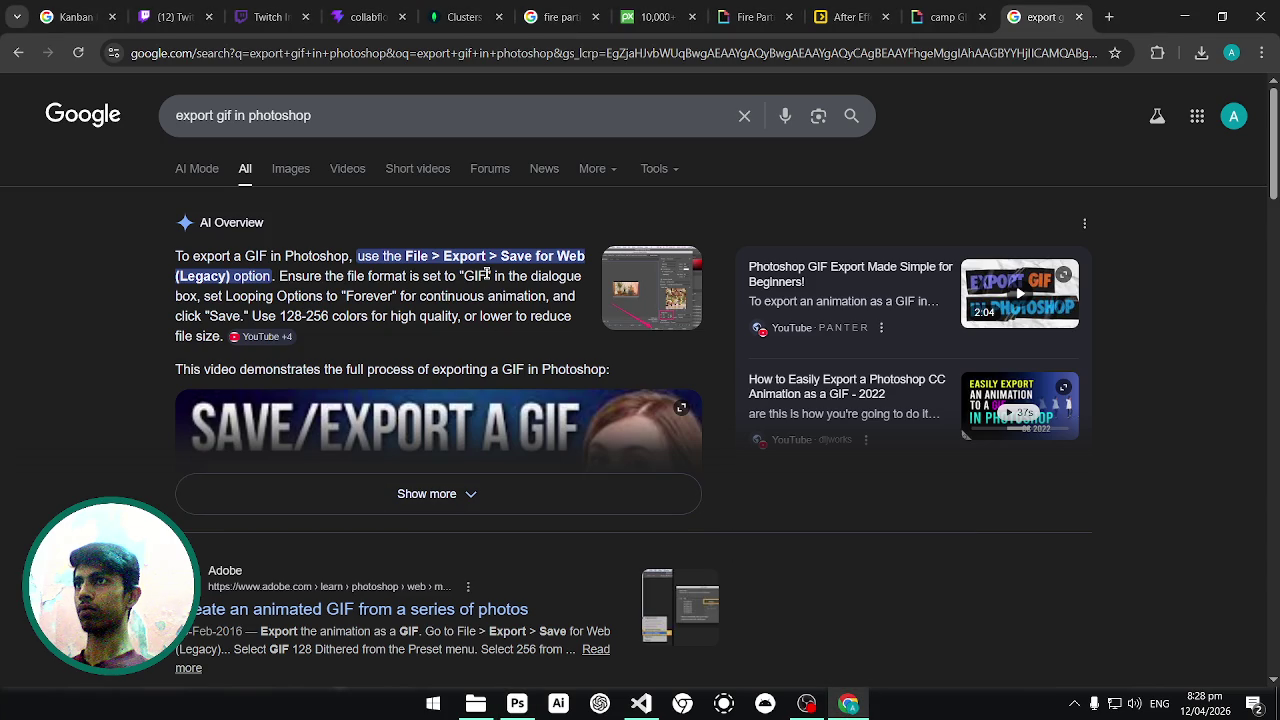
drag(293, 279, 519, 277)
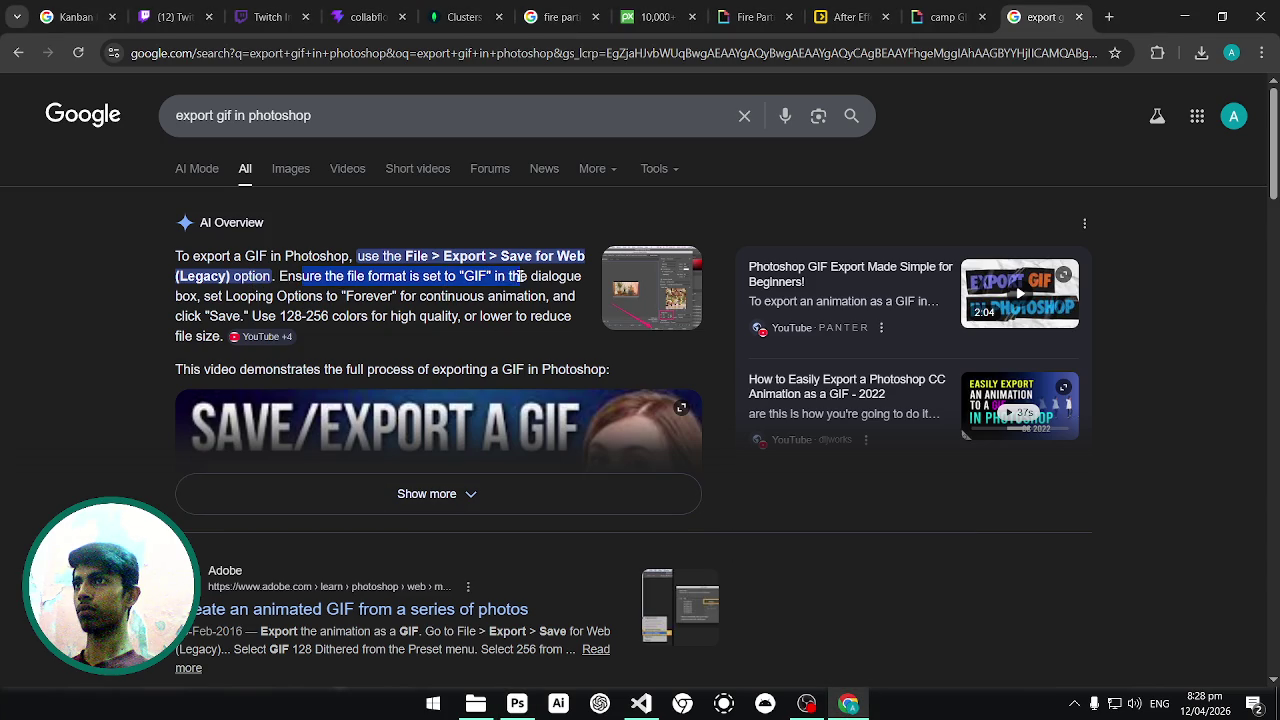
click(228, 295)
drag(288, 296, 384, 296)
click(456, 296)
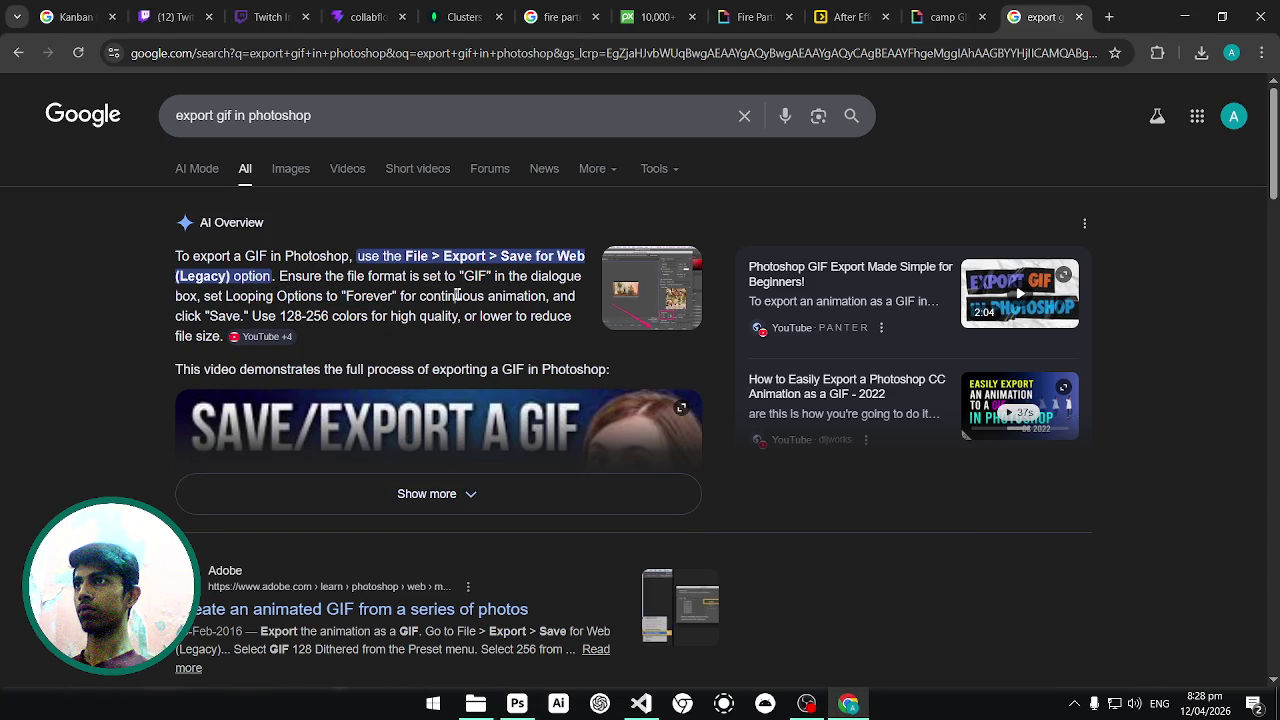
click(517, 705)
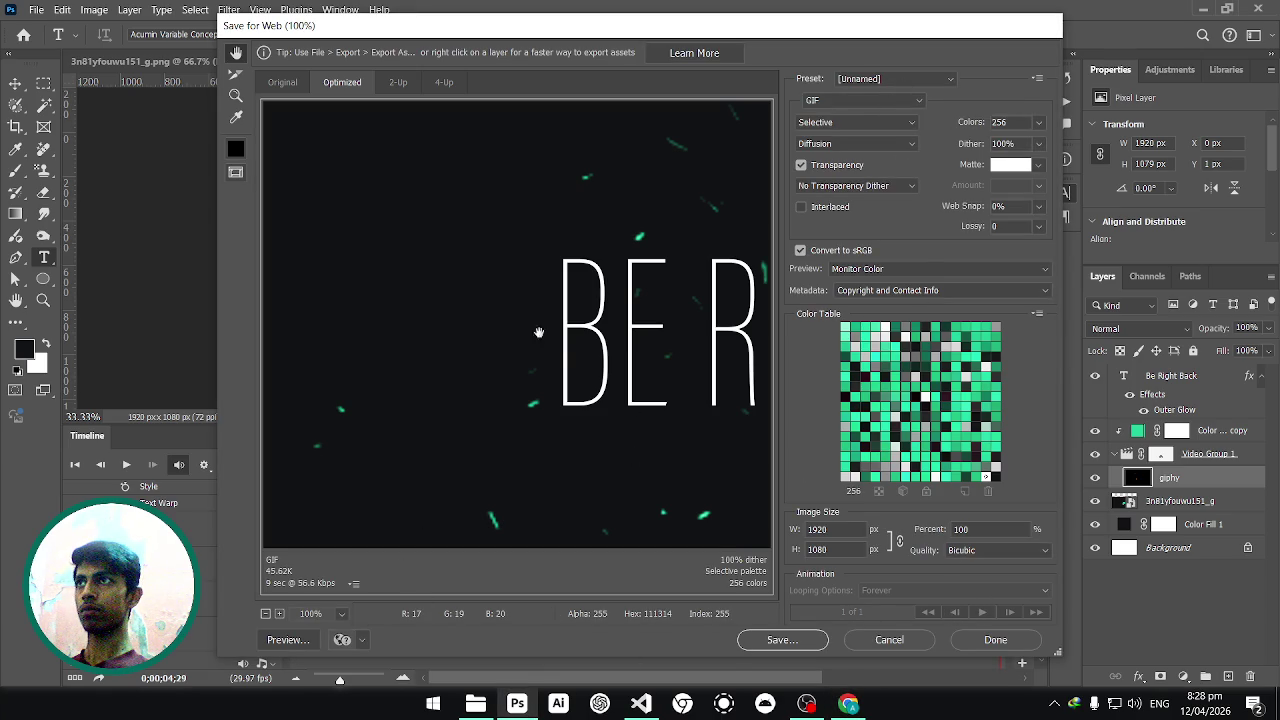
Zoom the Save for Web preview out to 33.3% to show the whole frame, keeping GIF format.
click(279, 83)
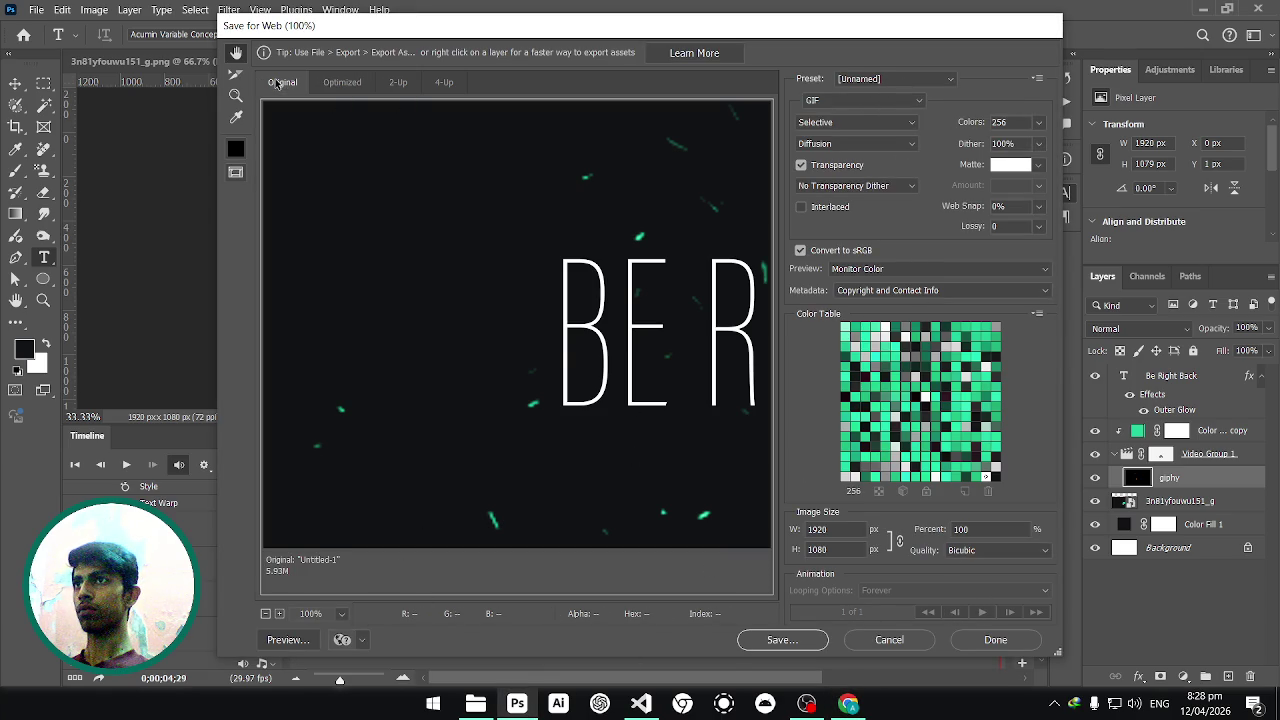
scroll(610, 358, down, 2)
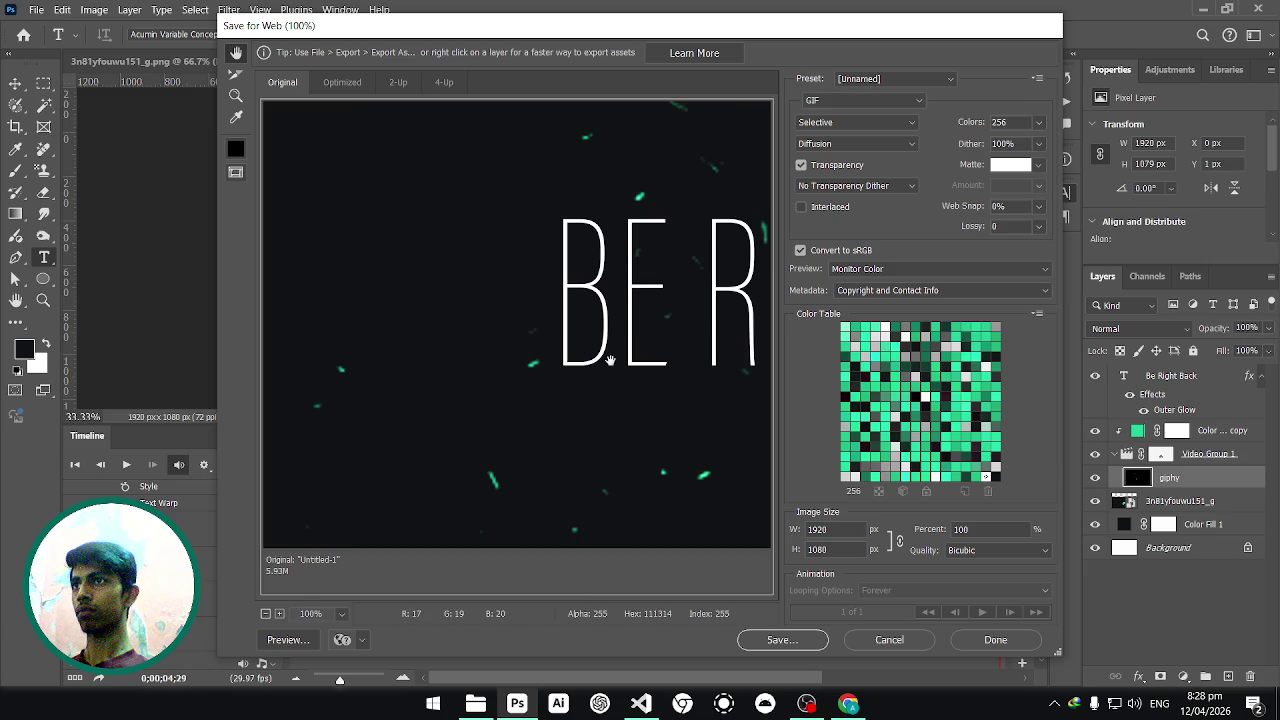
scroll(610, 358, down, 5)
scroll(610, 362, up, 5)
scroll(610, 362, down, 5)
scroll(610, 362, up, 5)
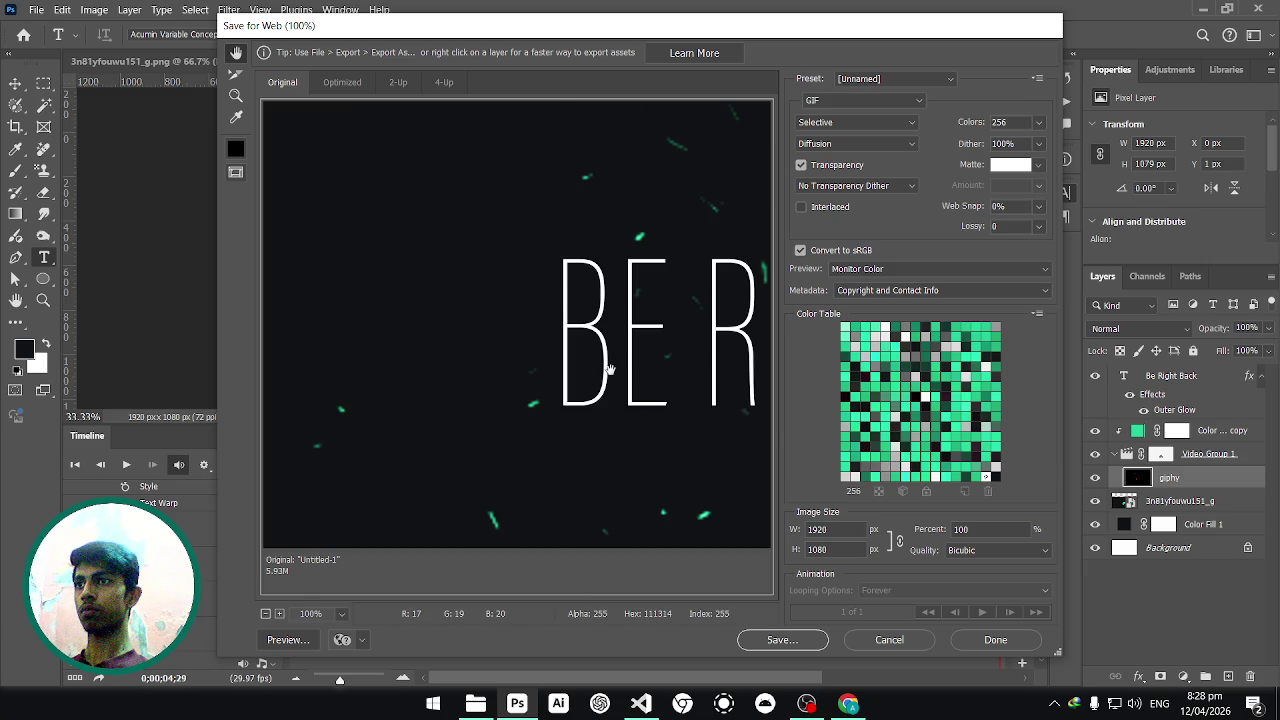
click(266, 614)
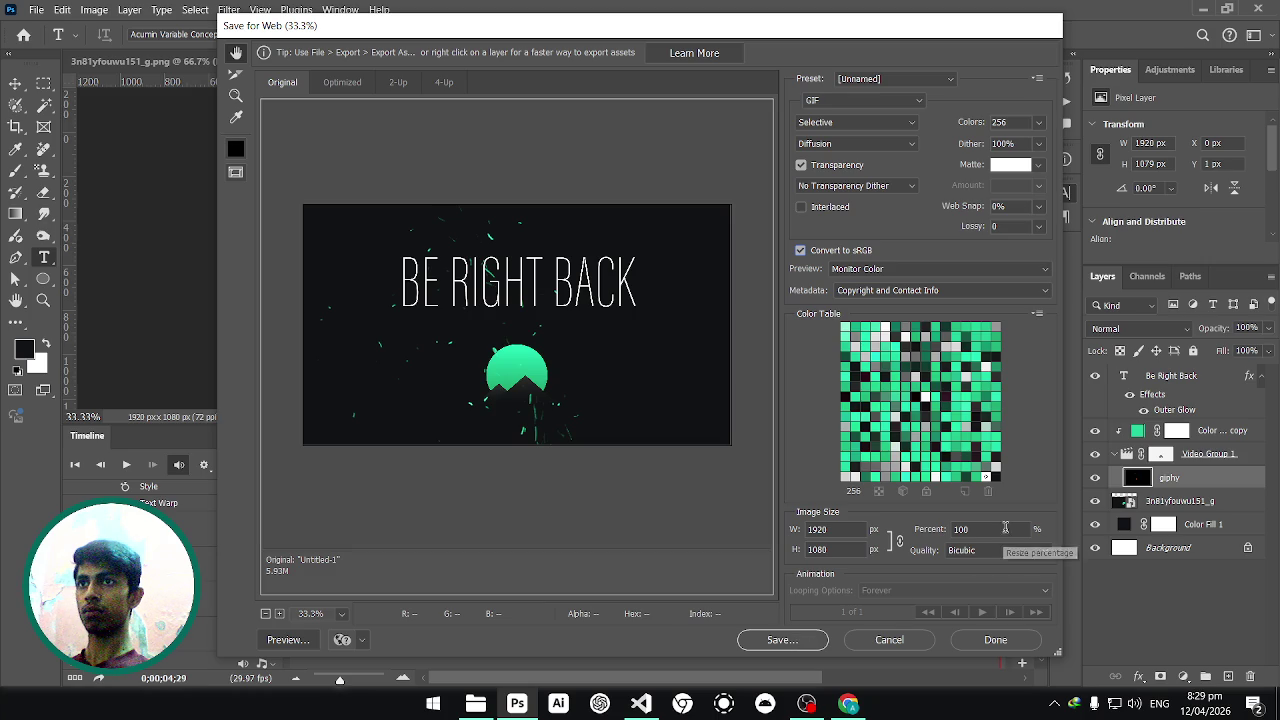
click(900, 102)
click(890, 116)
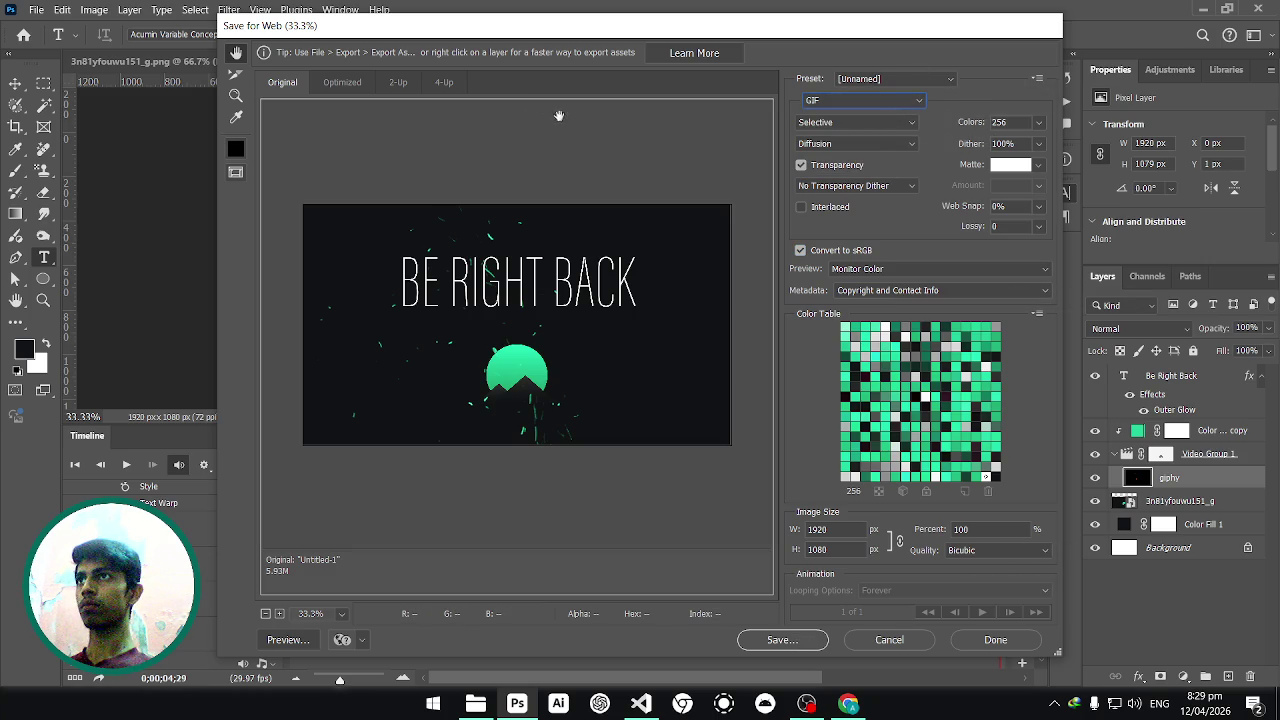
Preview the 1920×1080, 45.62K GIF in Chrome, zoom out, and switch back to Photoshop.
click(307, 640)
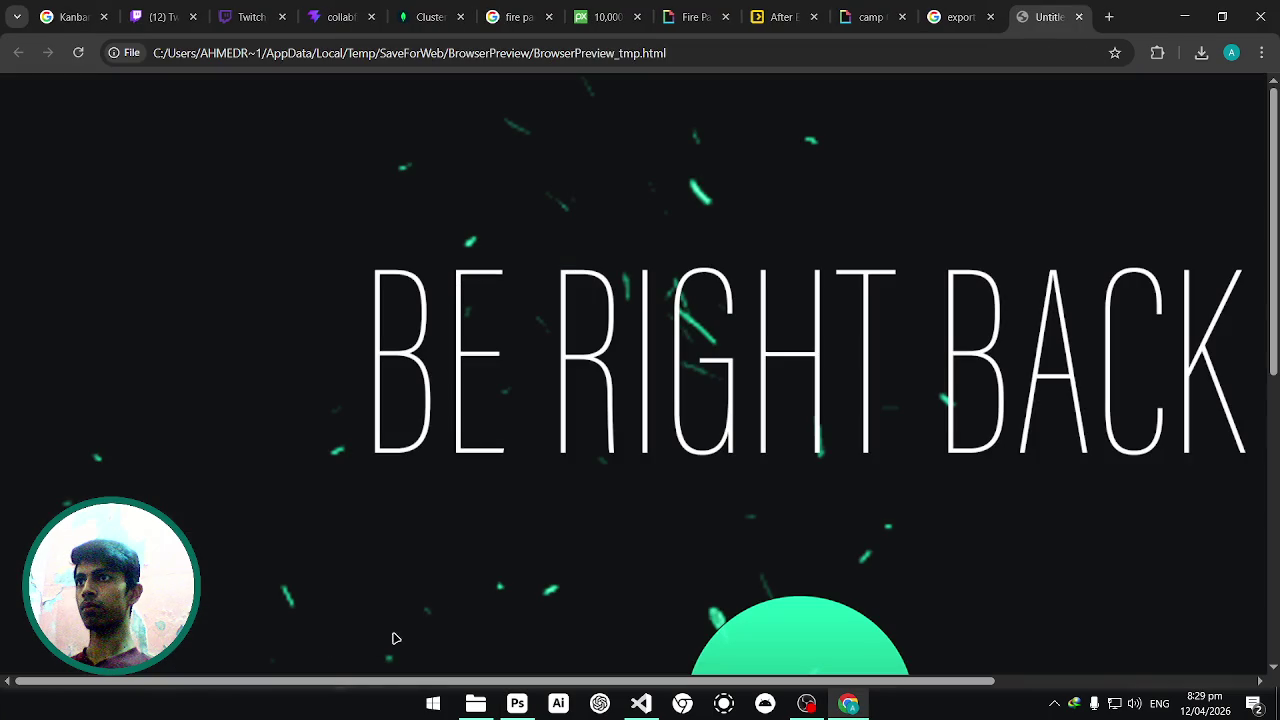
scroll(539, 445, down, 4)
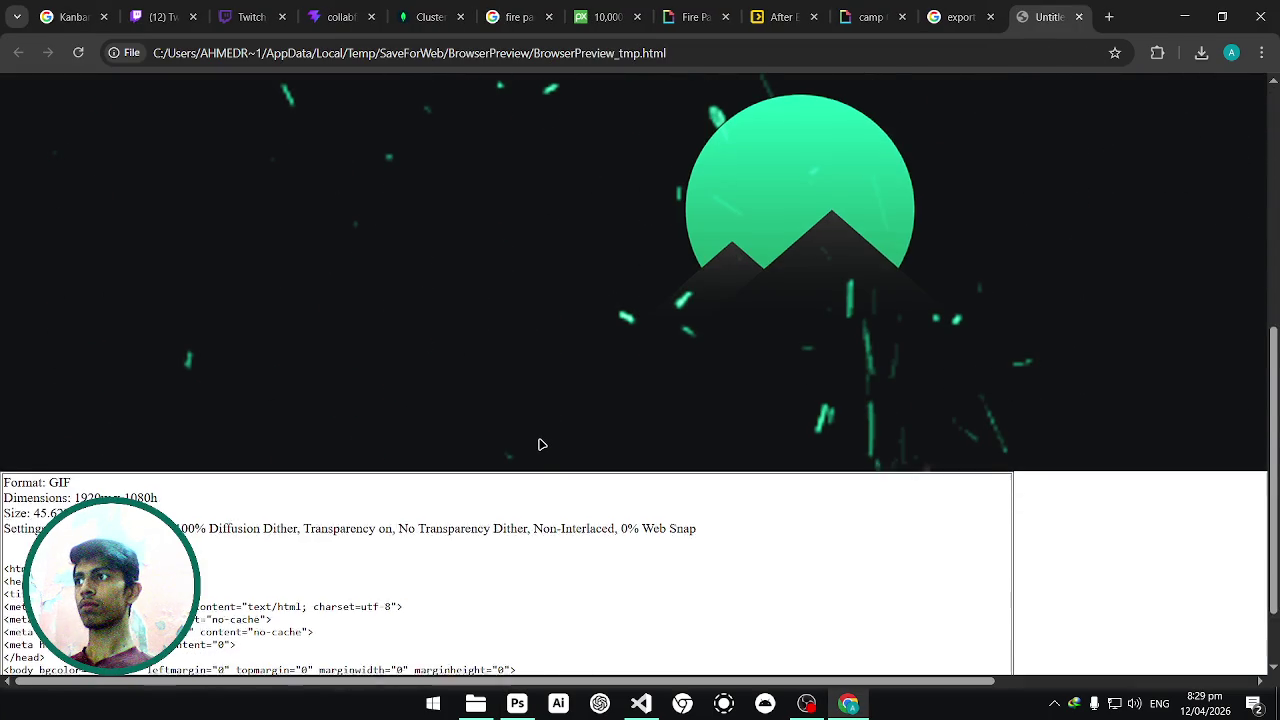
scroll(539, 445, down, 1)
scroll(539, 440, up, 2)
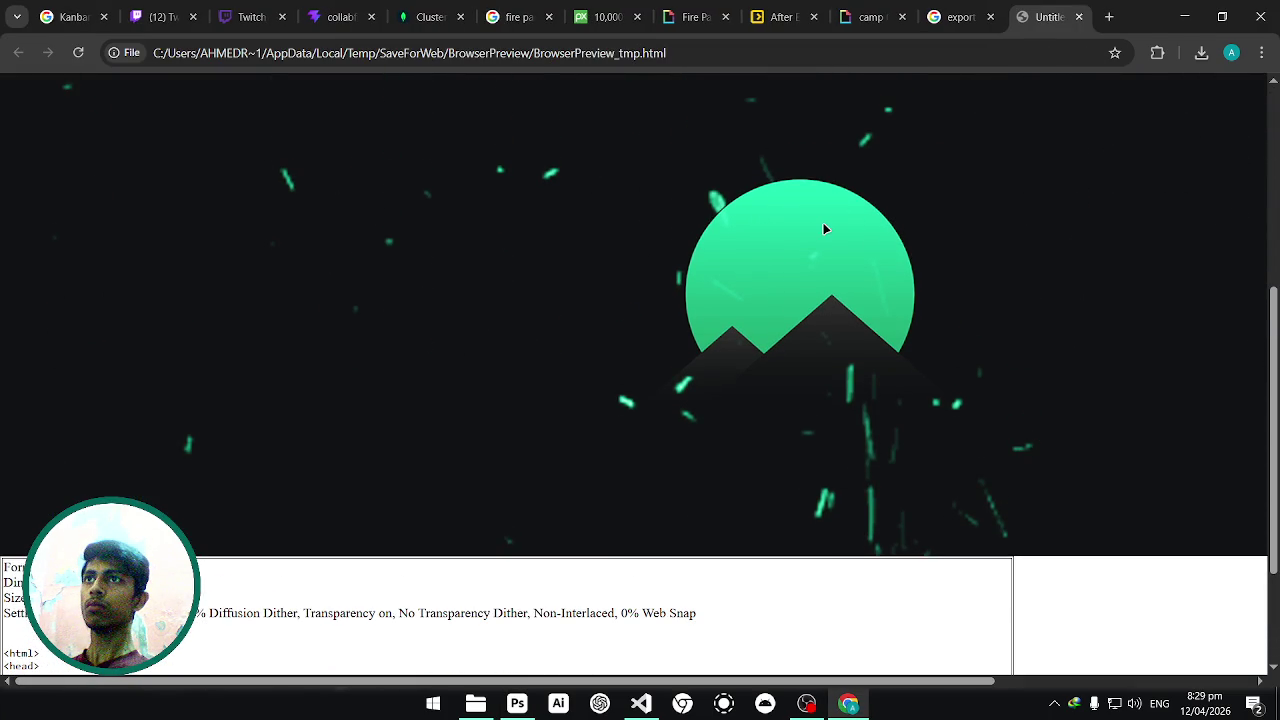
key(ctrl+minus)
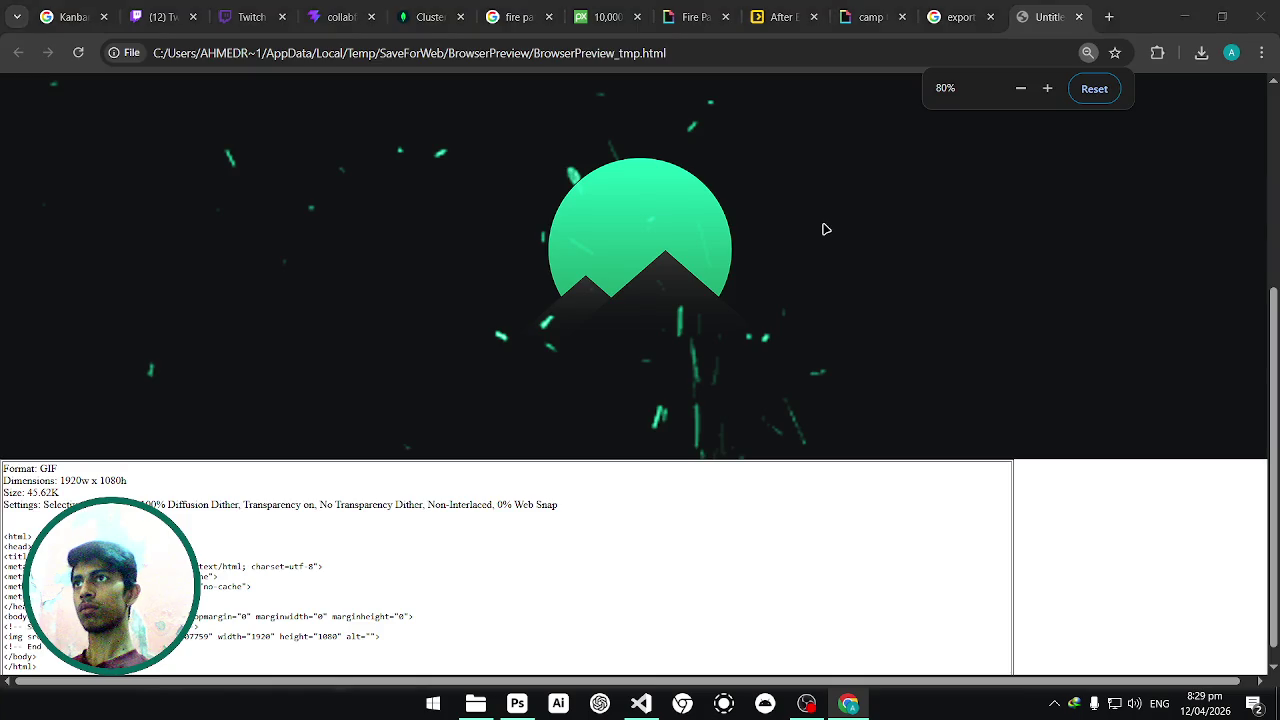
key(alt+Tab)
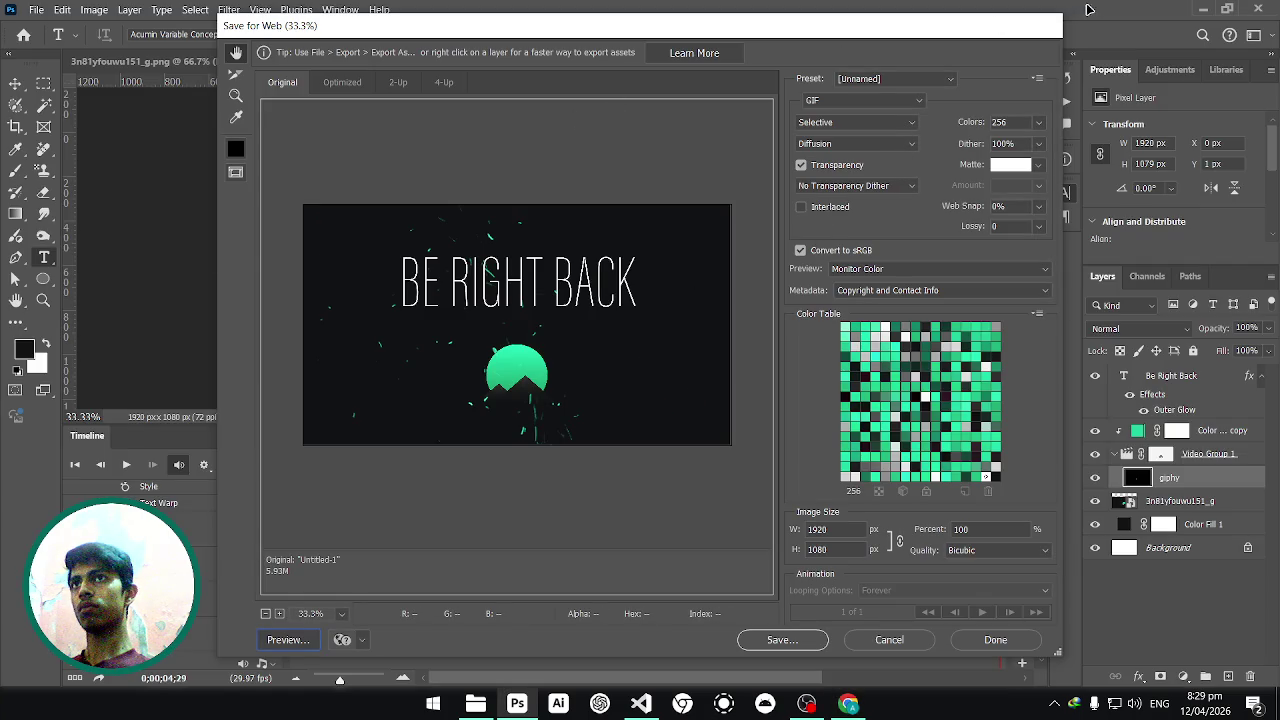
Close Save for Web after test-hiding the green logo layer and reopening the export.
click(995, 640)
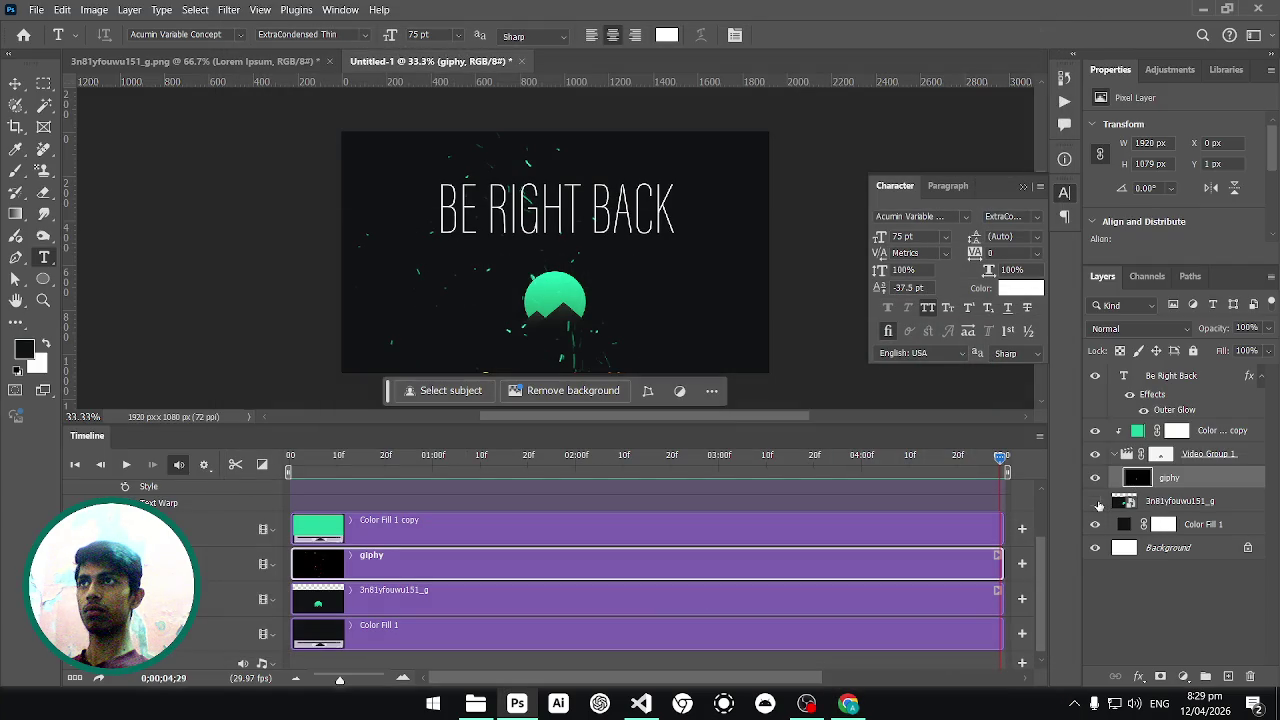
click(1097, 504)
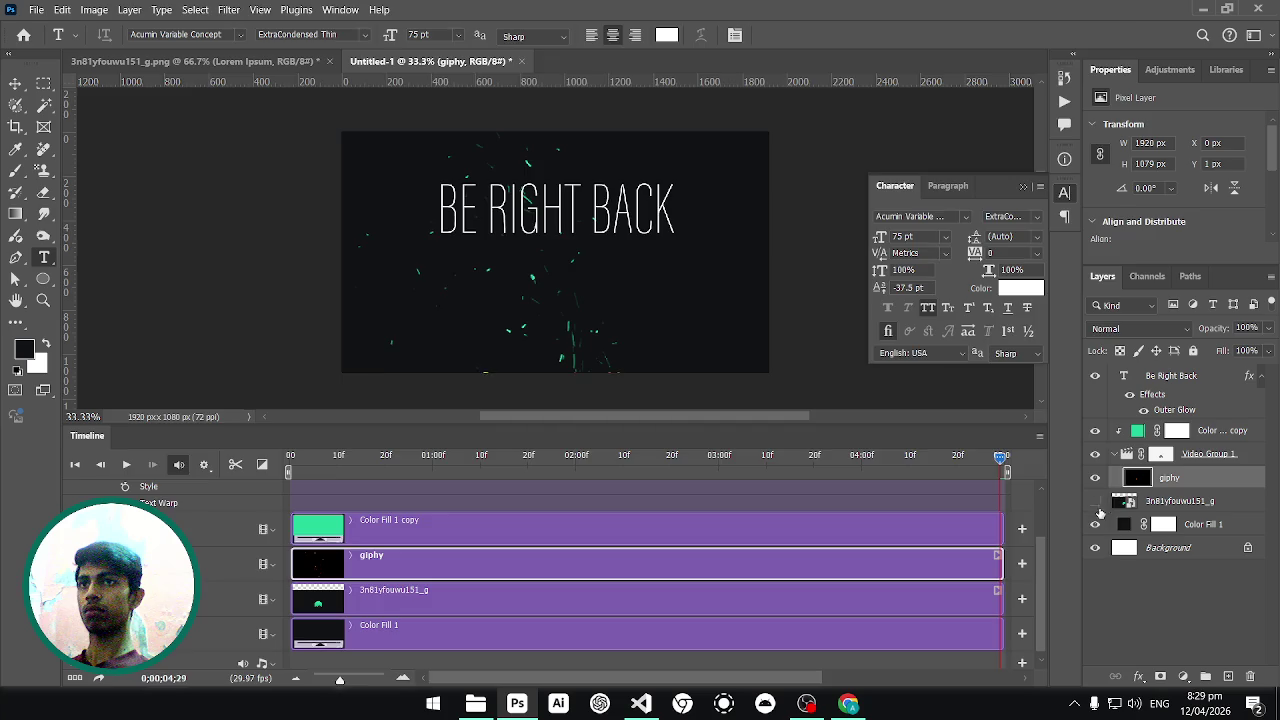
key(ctrl+alt+shift+w)
click(1119, 16)
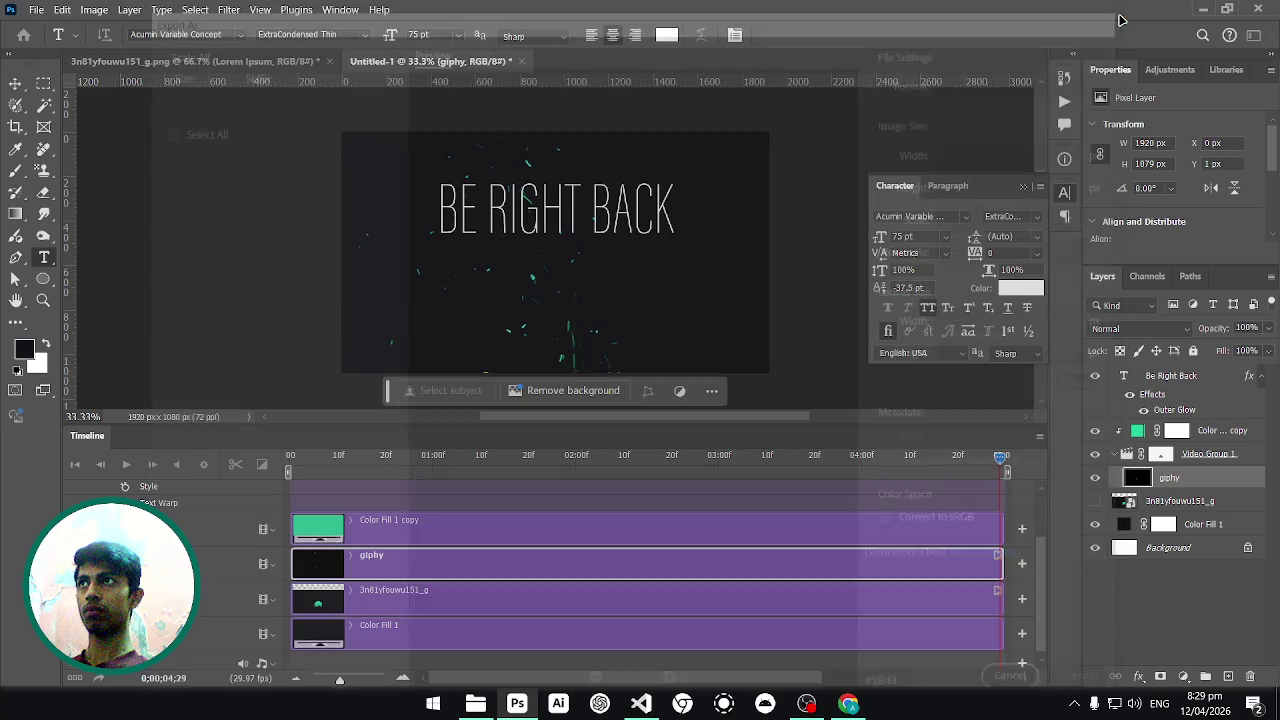
Restore the logo, hide the Video Group 1 particles, and start a copy named be_Right_back.
click(1095, 501)
click(1096, 525)
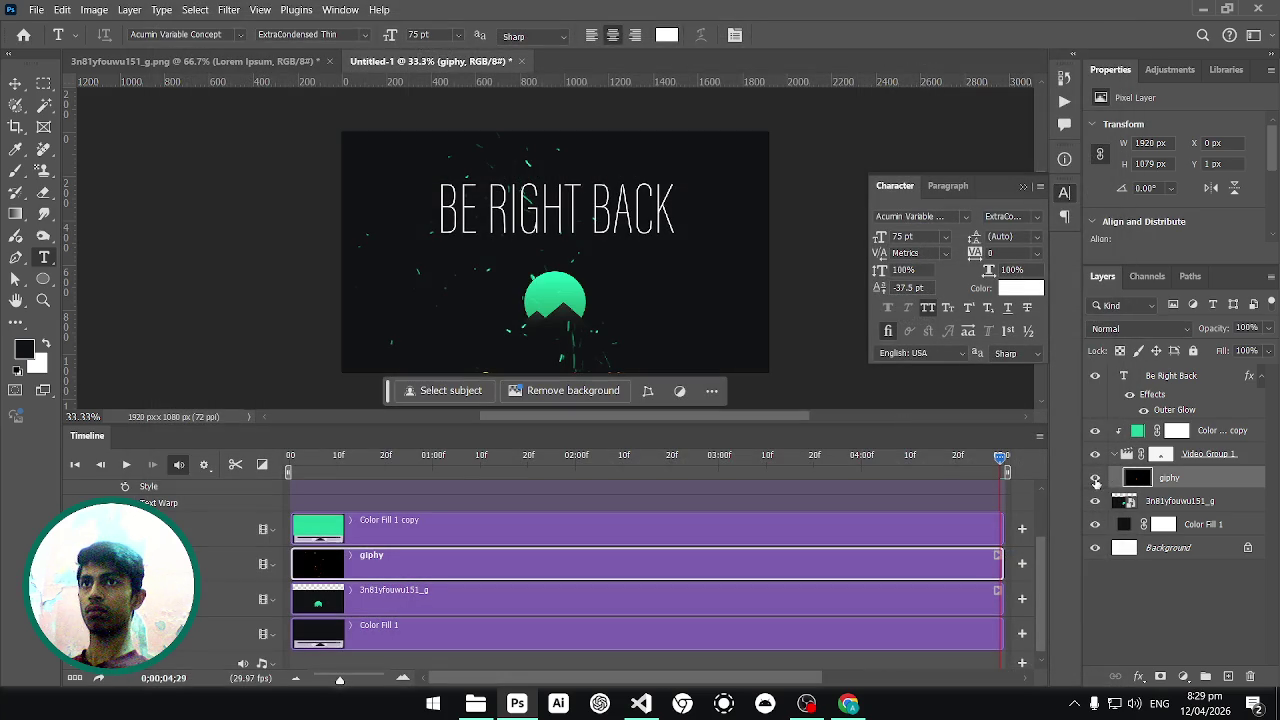
click(1094, 455)
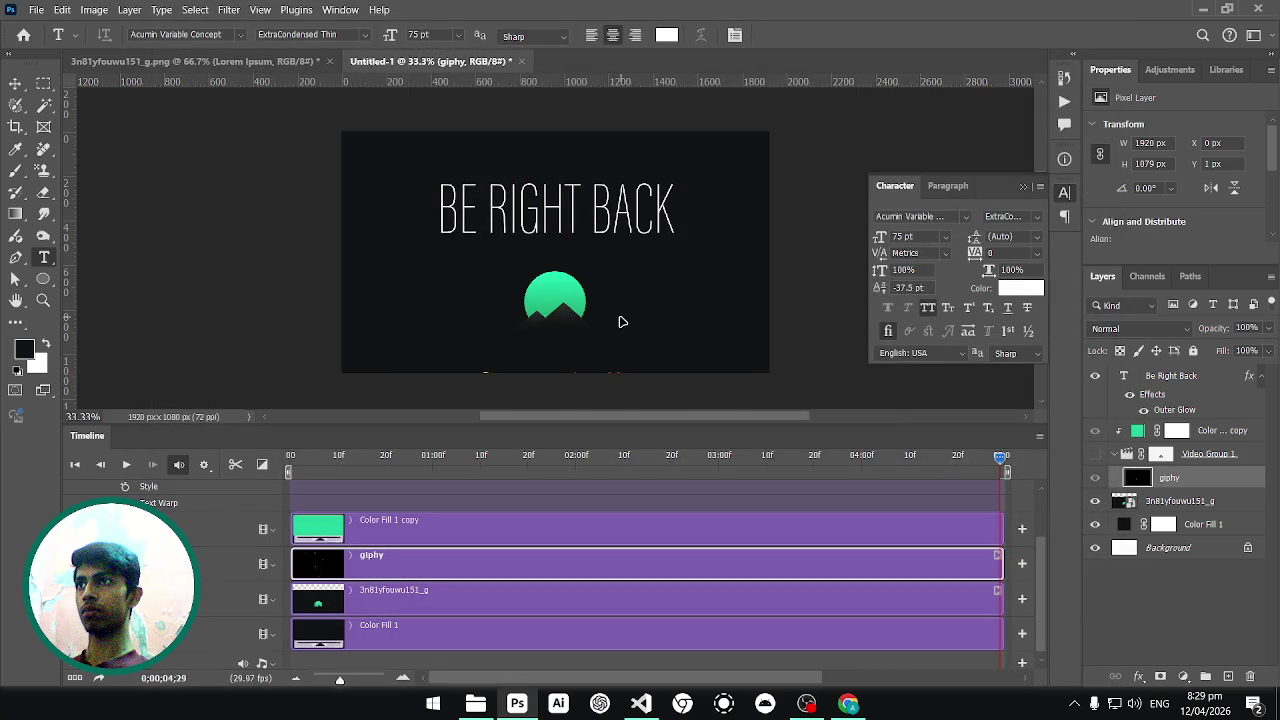
key(ctrl+alt+s)
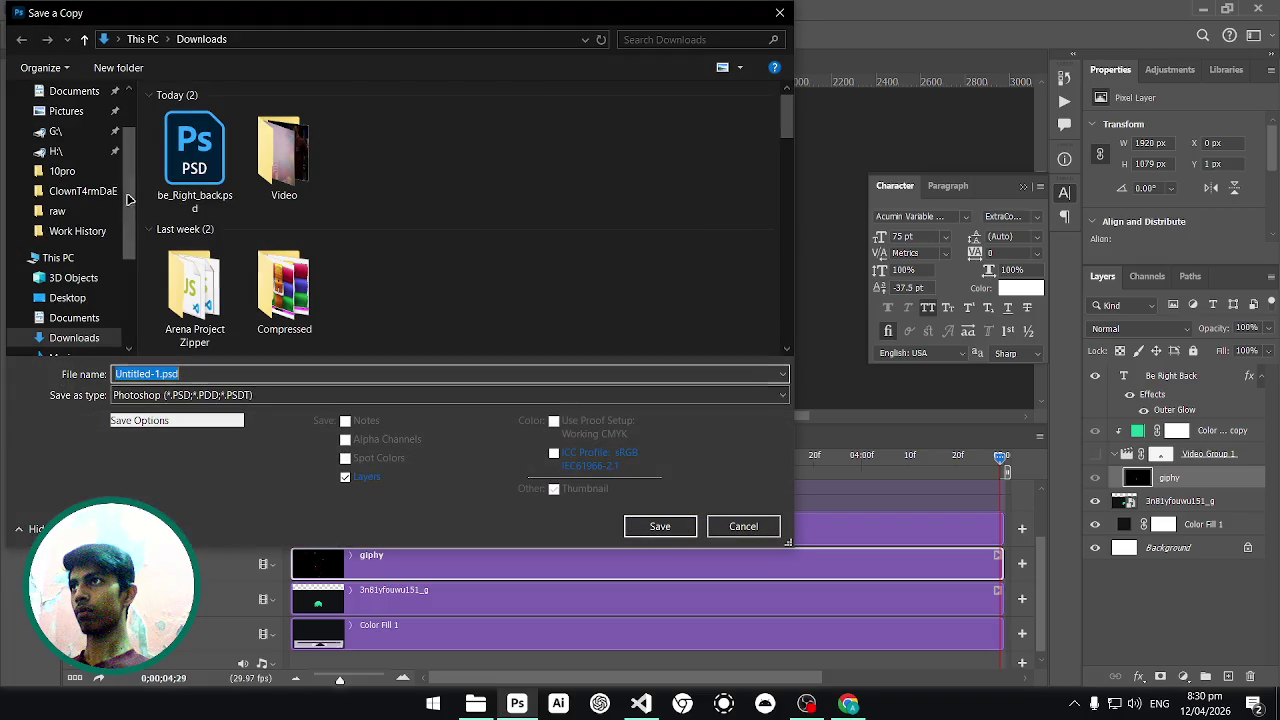
click(194, 160)
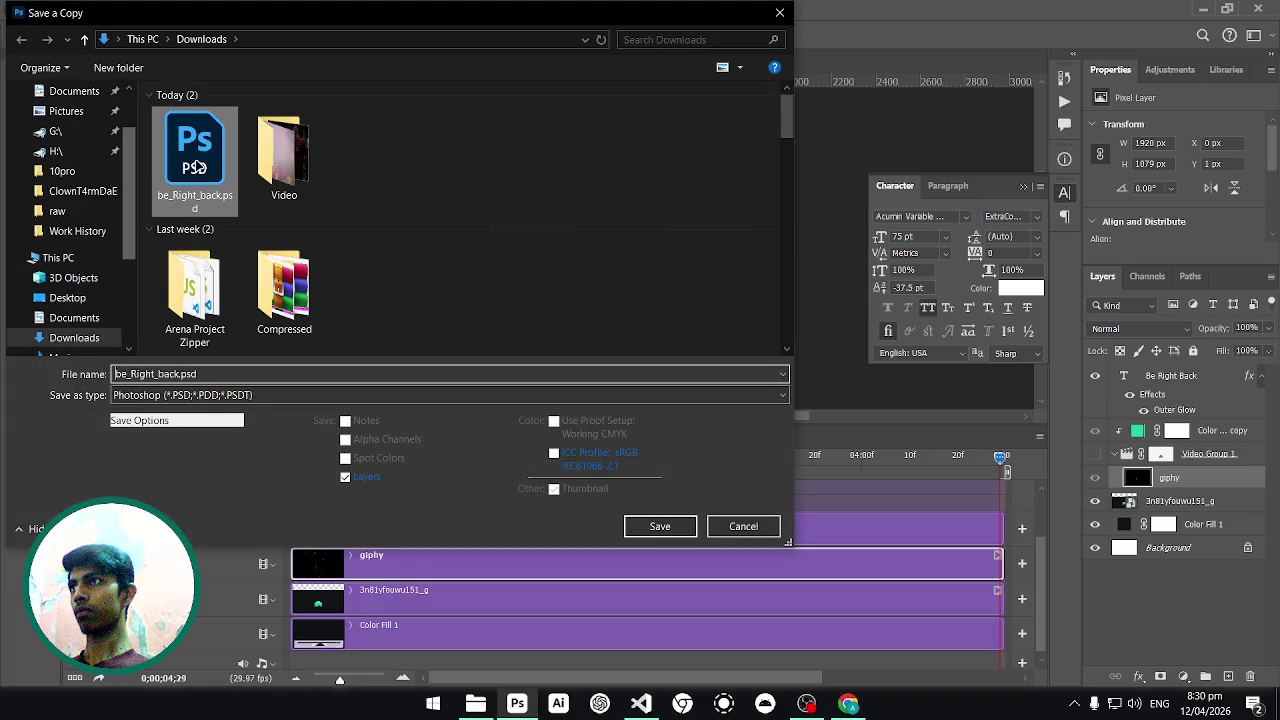
Save be_Right_back as a JPEG copy in Downloads with default JPEG options.
click(205, 400)
key(j)
key(Return)
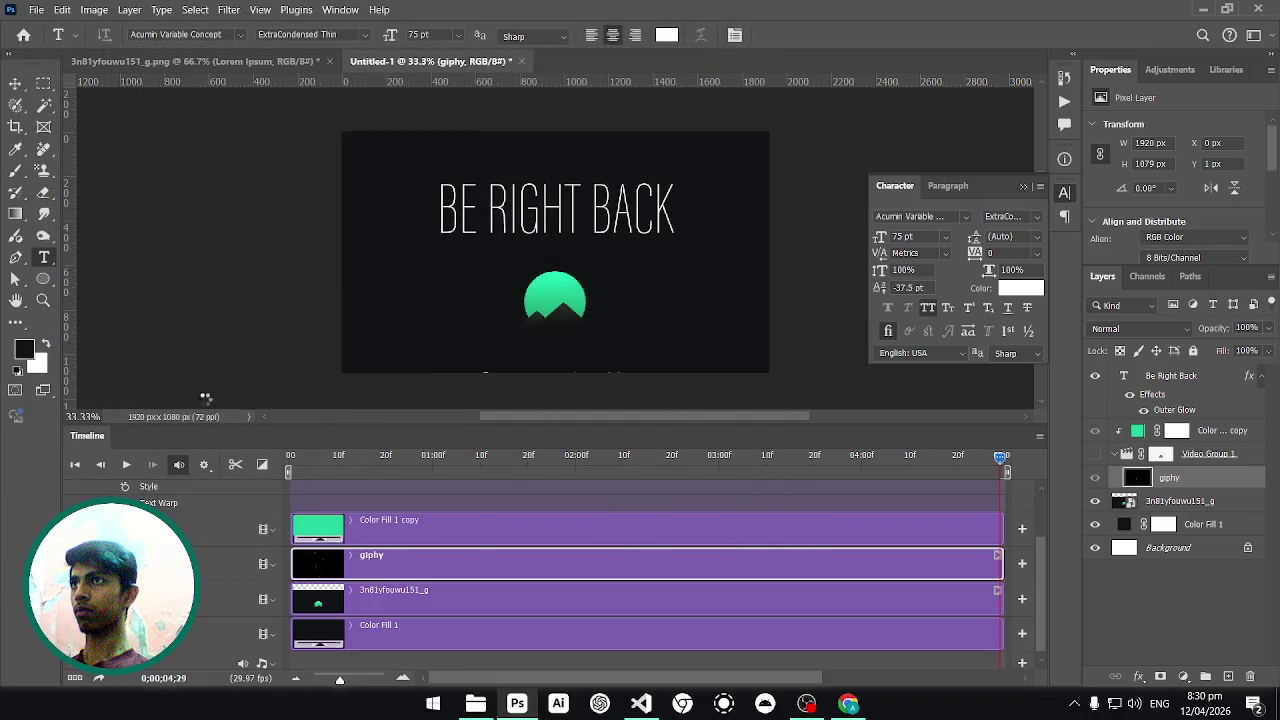
key(Return)
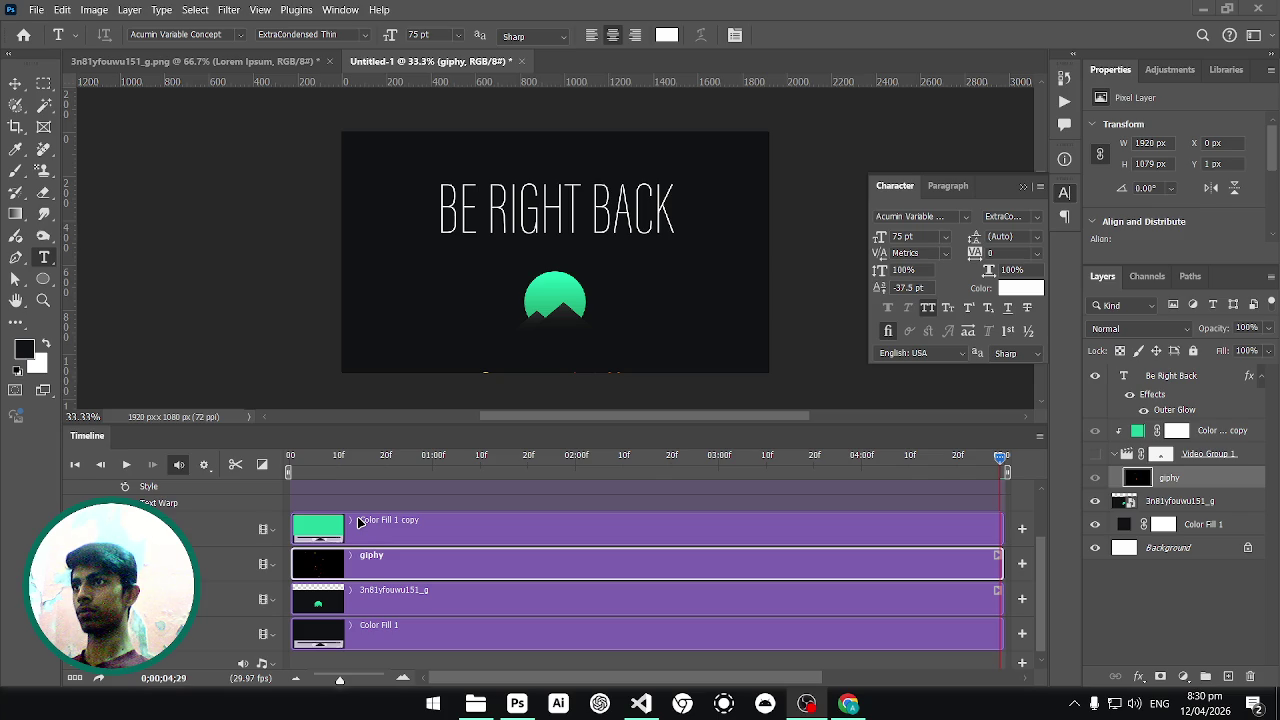
Add an OBS Image source and load be_Right_back.jpg from Downloads.
right_click(358, 611)
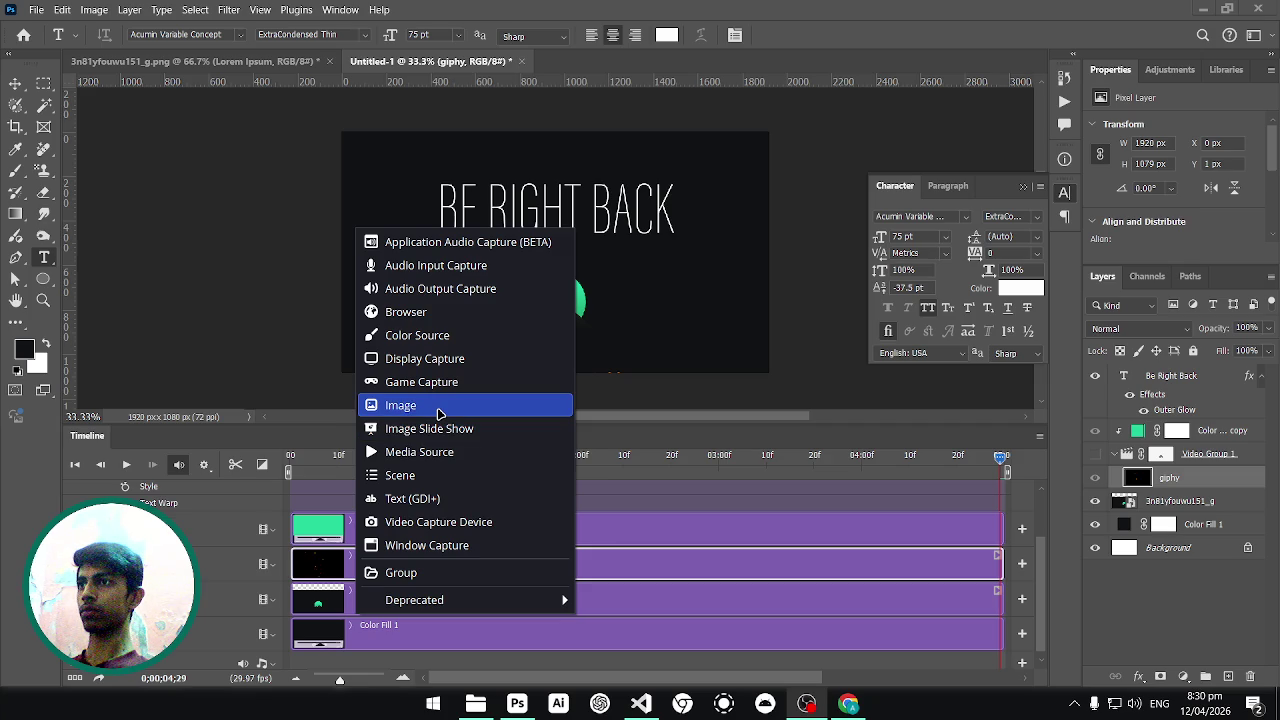
click(440, 413)
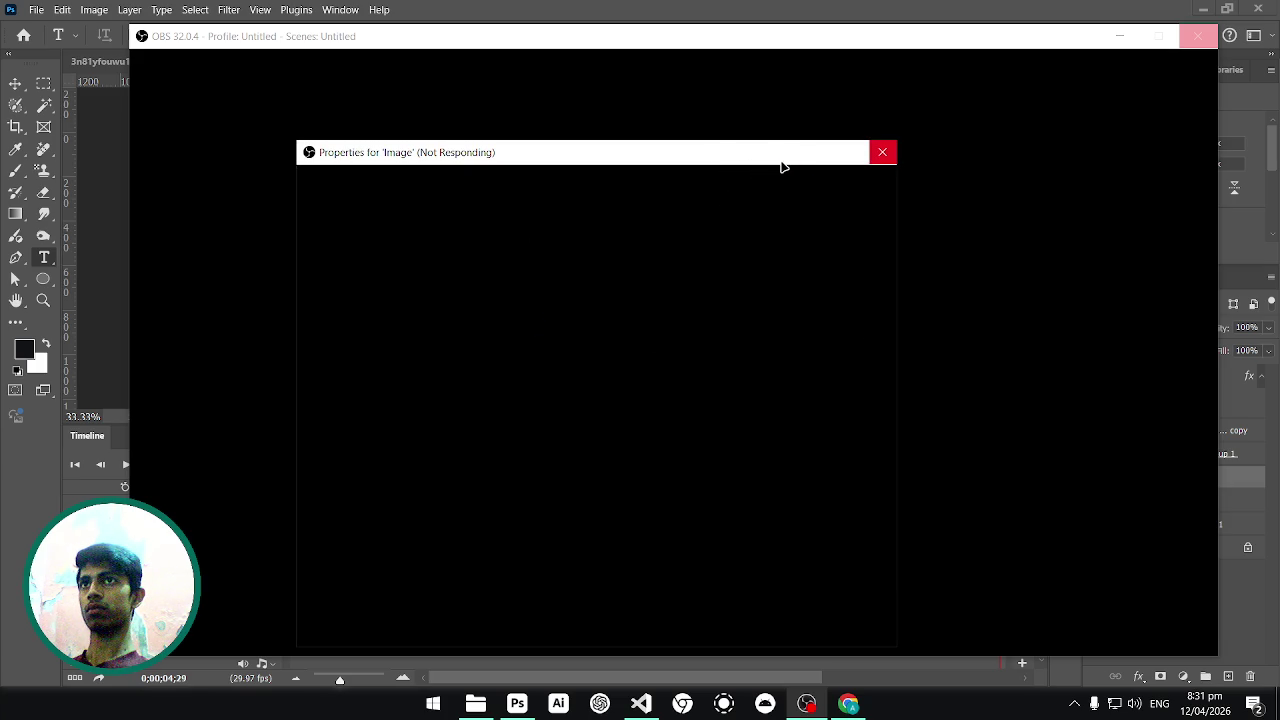
mouse_move(790, 162)
mouse_down()
mouse_move(740, 160)
mouse_move(686, 211)
mouse_move(731, 386)
mouse_up()
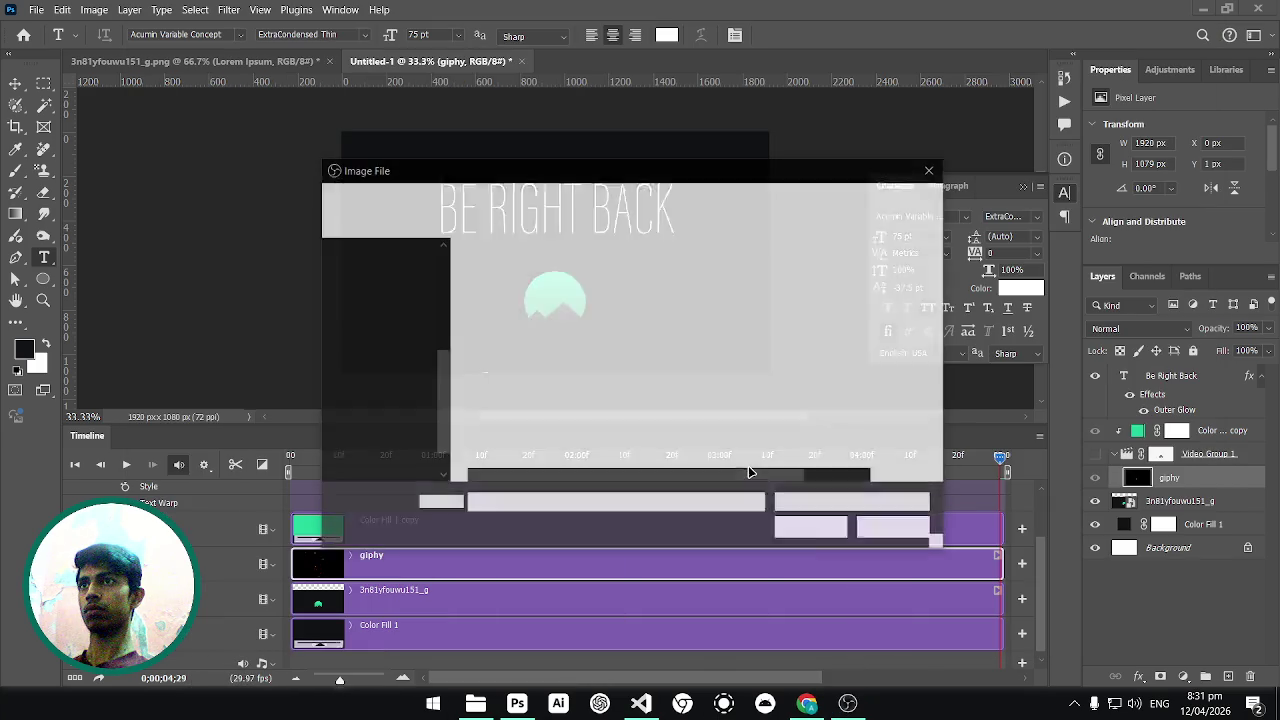
click(387, 333)
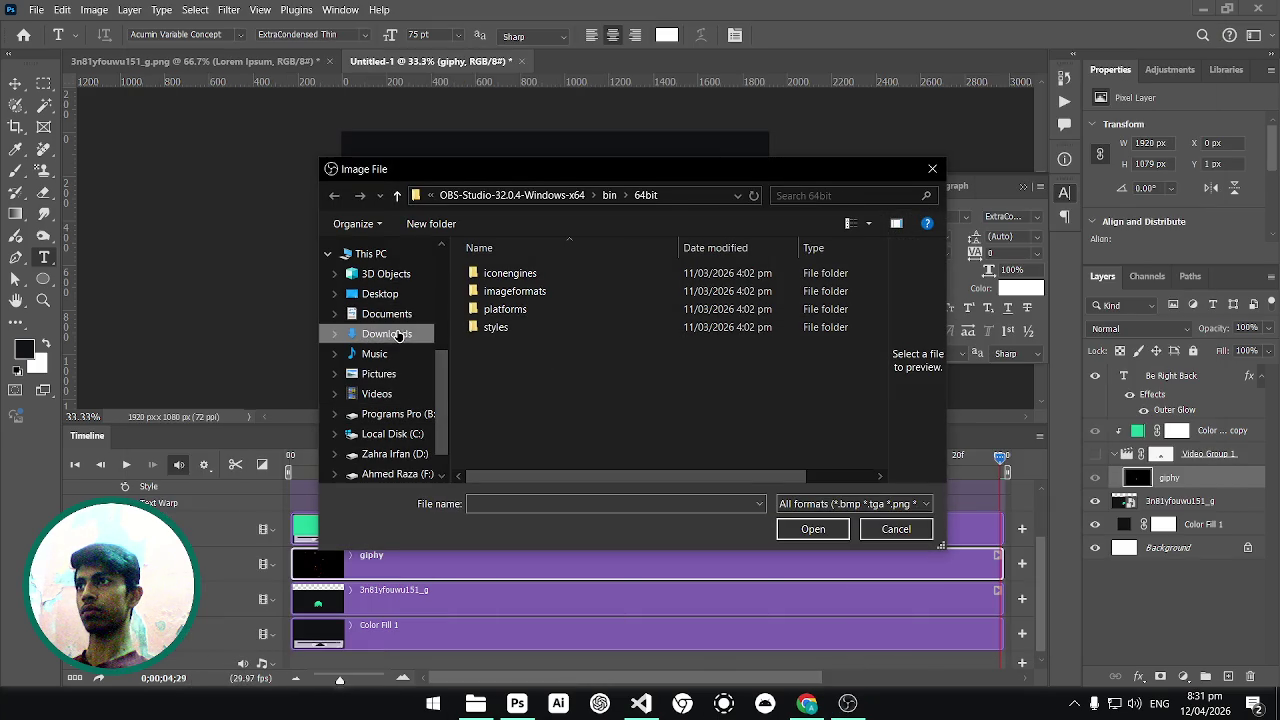
click(500, 302)
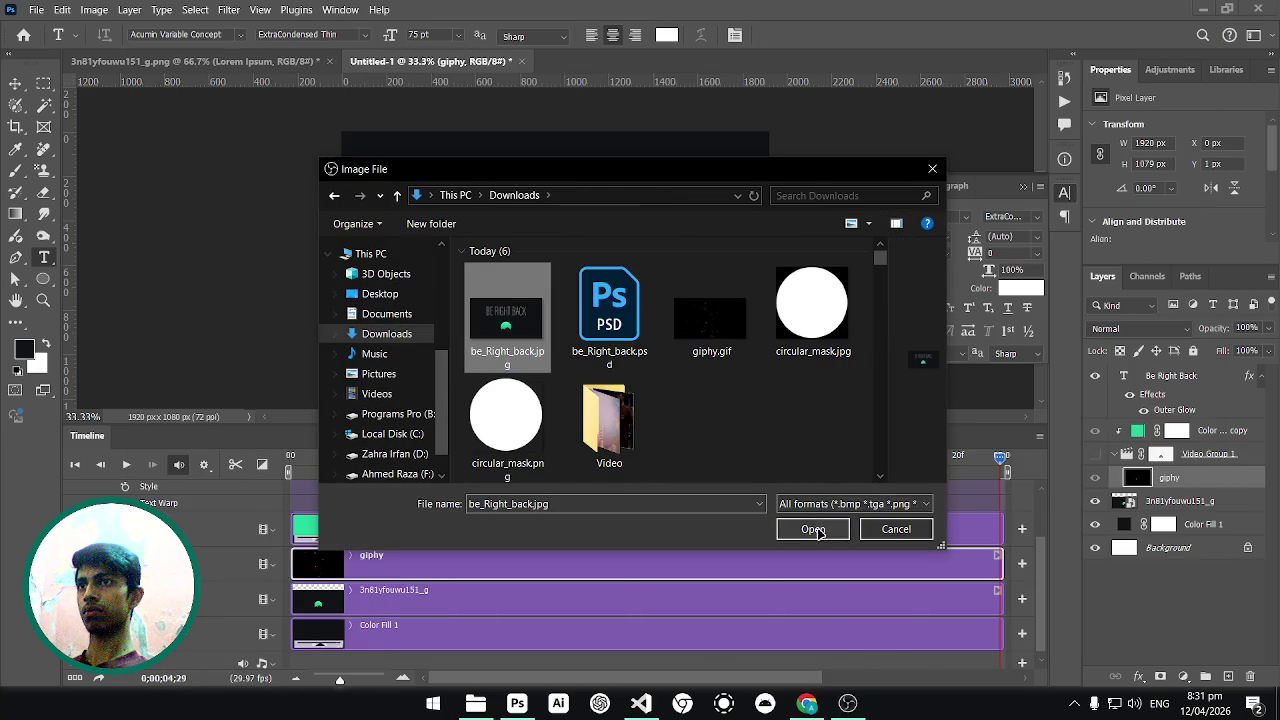
click(813, 529)
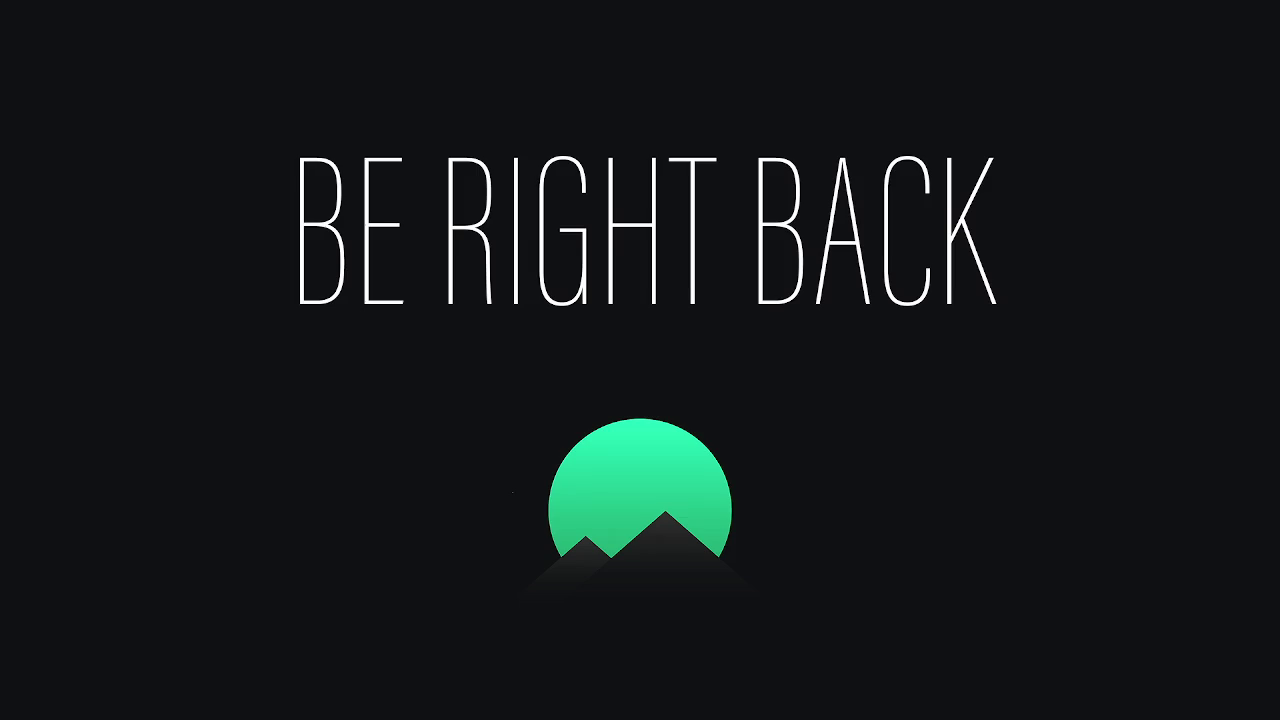